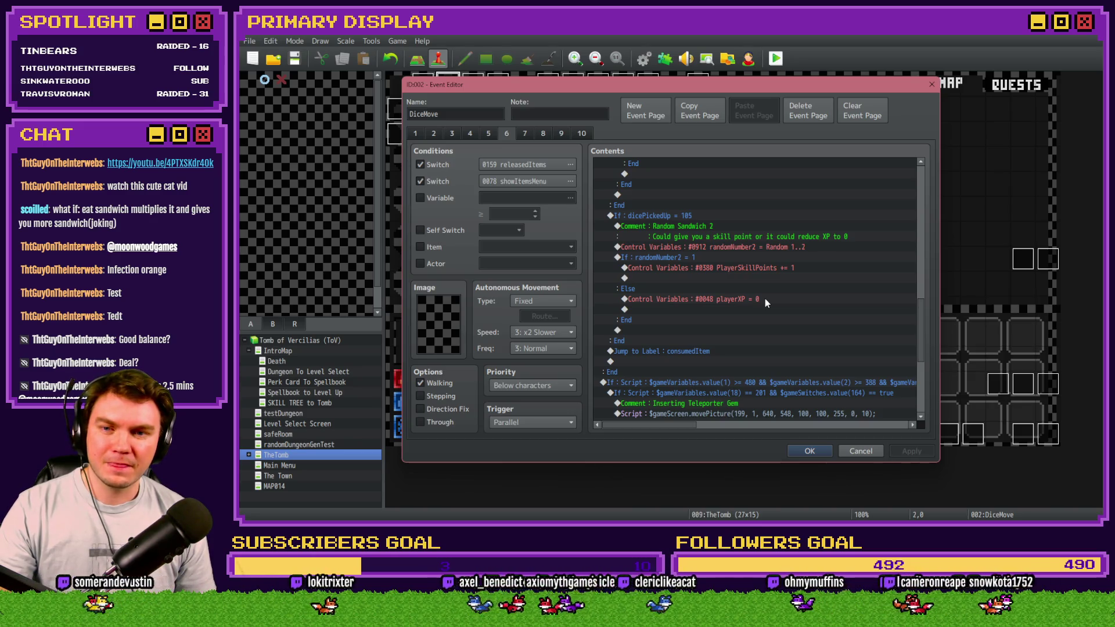
Step: Delete the PlayerSkillPoints += 1 reward line from the Random Sandwich 2 branch
{"action": "left_click", "coordinate": [769, 269]}
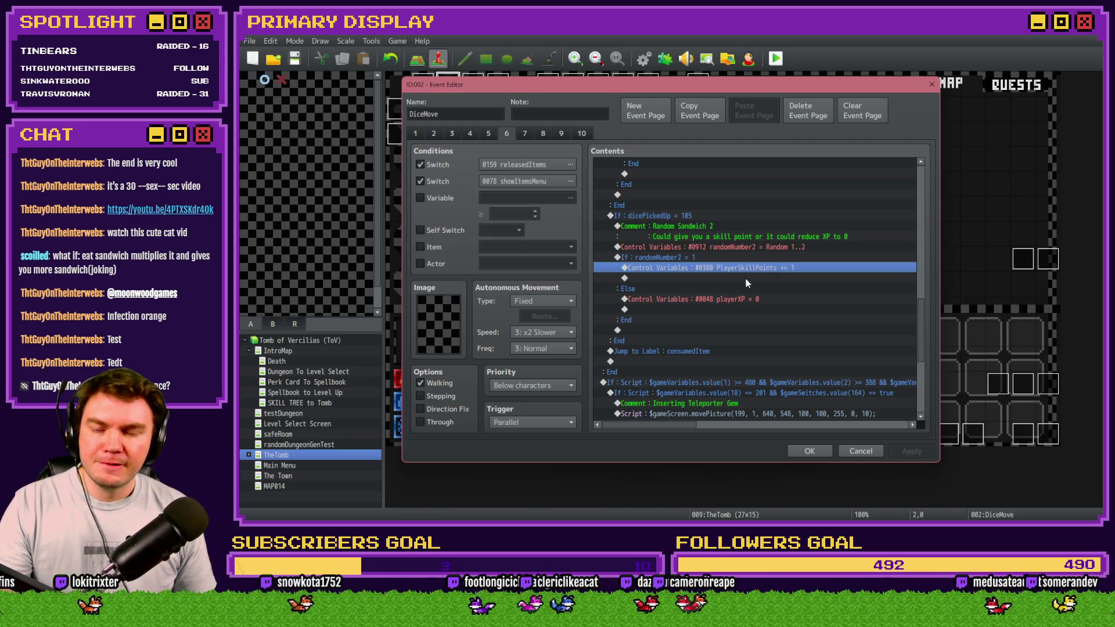
{"action": "left_click", "coordinate": [723, 260]}
{"action": "left_click", "coordinate": [723, 268]}
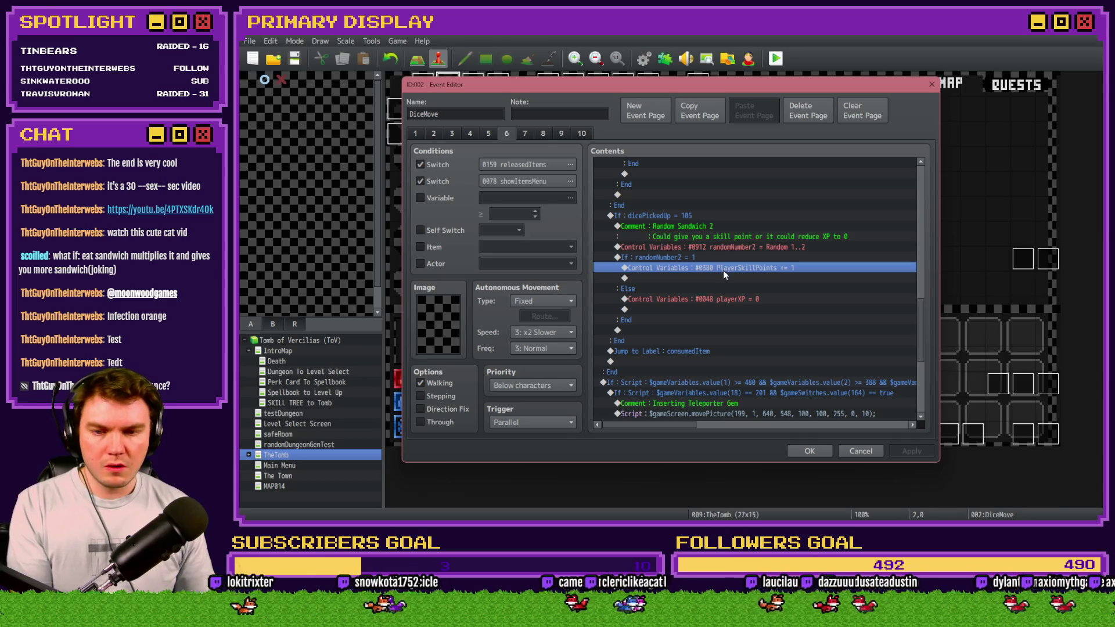
{"action": "key", "text": "Delete"}
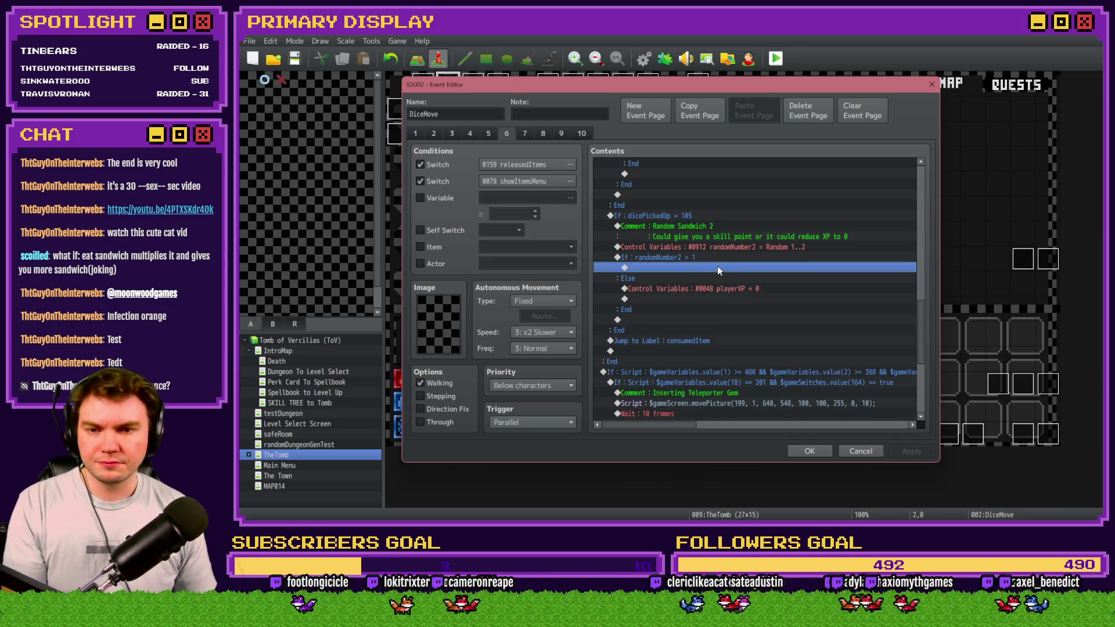
Step: Move the playerXP = 0 line out of Else and paste it under the If randomNumber2 condition
{"action": "left_click", "coordinate": [720, 289]}
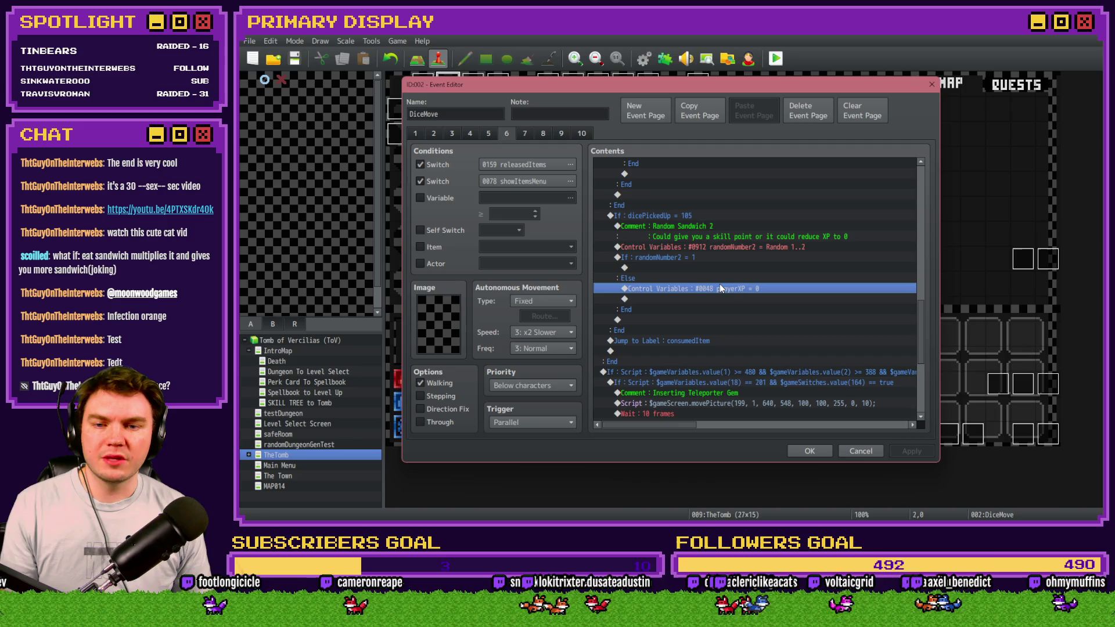
{"action": "key", "text": "ctrl+x"}
{"action": "left_click", "coordinate": [705, 267]}
{"action": "key", "text": "ctrl+v"}
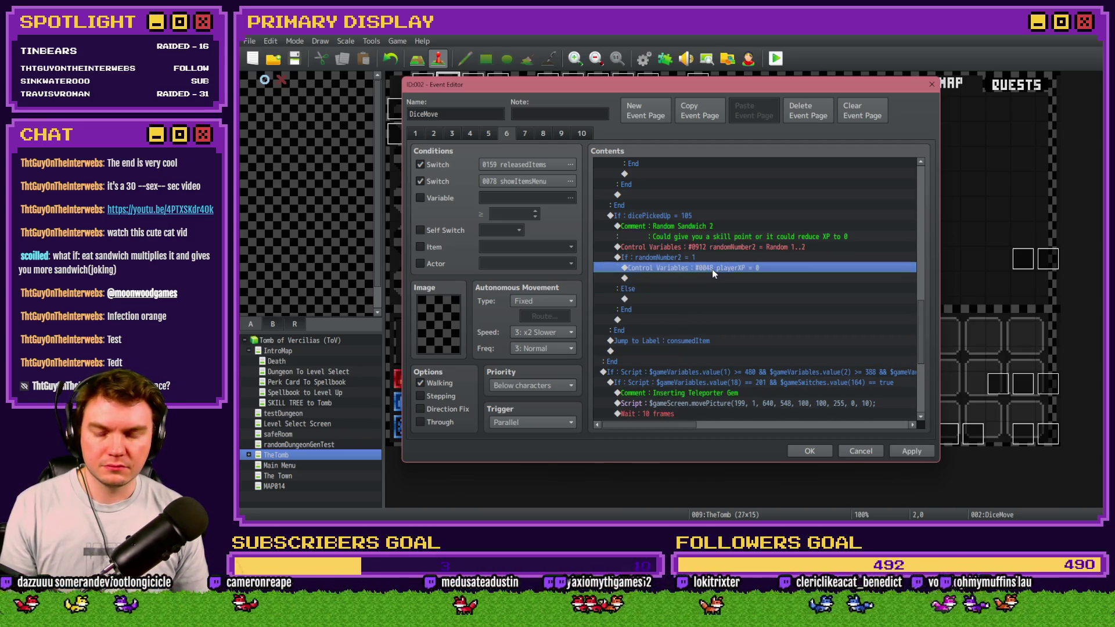
{"action": "double_click", "coordinate": [712, 270]}
{"action": "key", "text": "Escape"}
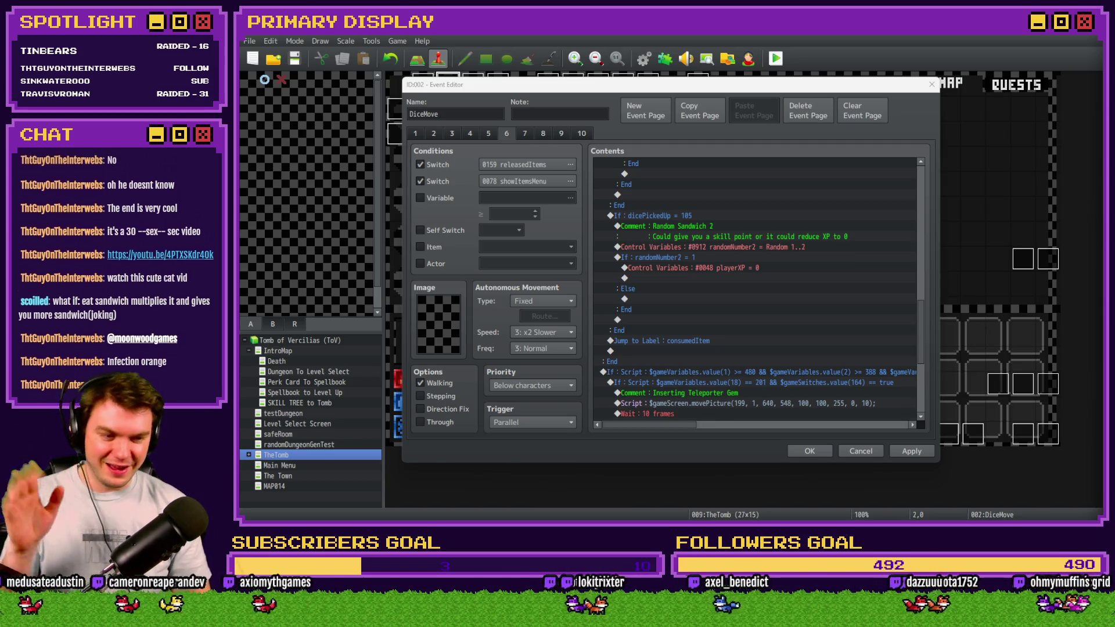
{"action": "left_click", "coordinate": [714, 267]}
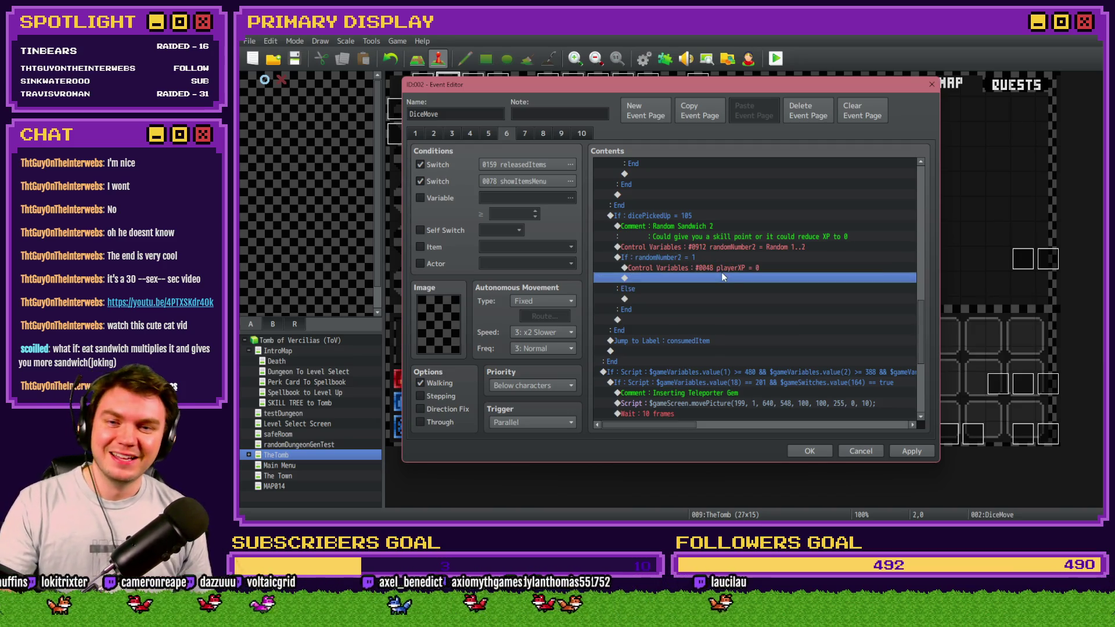
{"action": "left_click", "coordinate": [723, 259]}
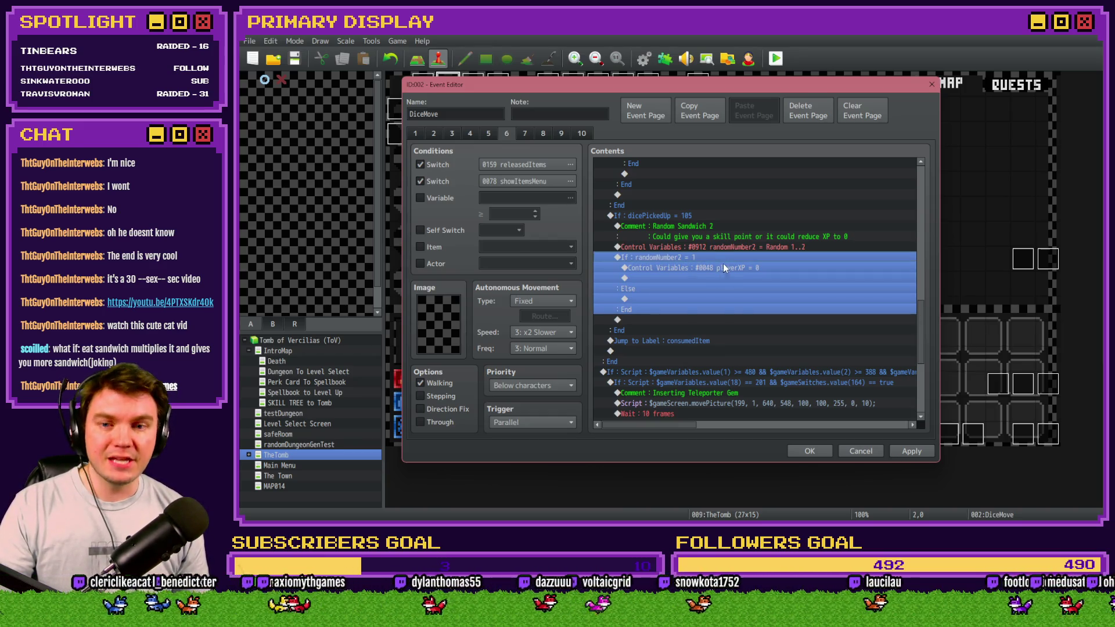
Step: Insert an empty Script command after the playerXP reset, from page 3 of Event Commands
{"action": "left_click", "coordinate": [723, 267]}
{"action": "left_click", "coordinate": [724, 260]}
{"action": "left_click", "coordinate": [723, 270]}
{"action": "double_click", "coordinate": [722, 278]}
{"action": "left_click", "coordinate": [671, 135]}
{"action": "left_click", "coordinate": [807, 408]}
{"action": "left_click", "coordinate": [796, 365]}
Step: Begin the script text as $gameVariables.setValue(48, $gameVaria..
{"action": "double_click", "coordinate": [748, 279]}
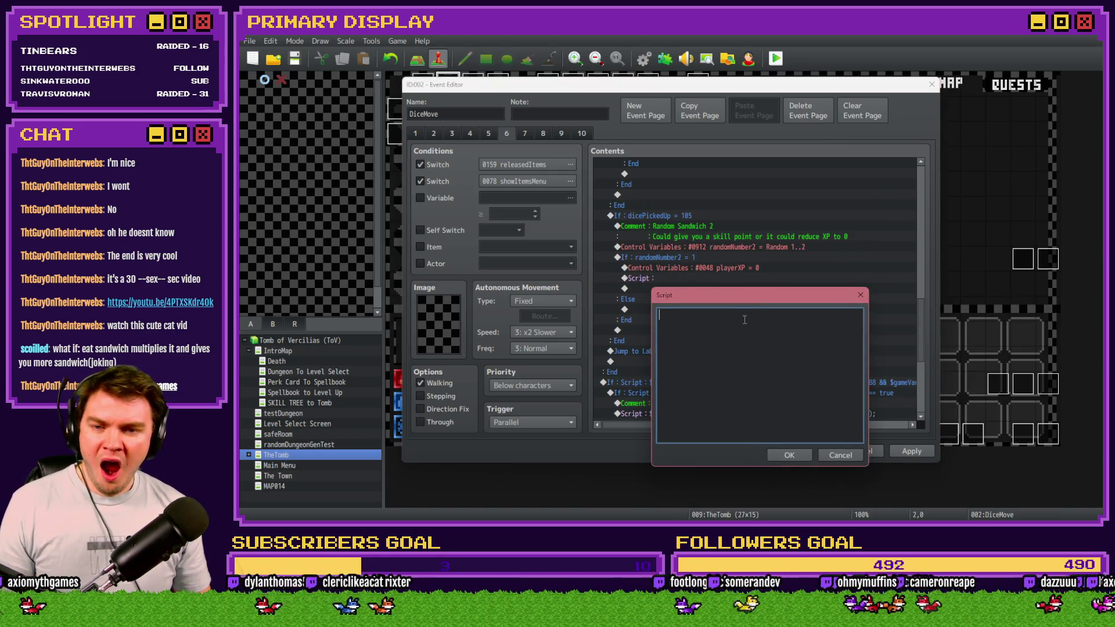
{"action": "type", "text": "$gameVar"}
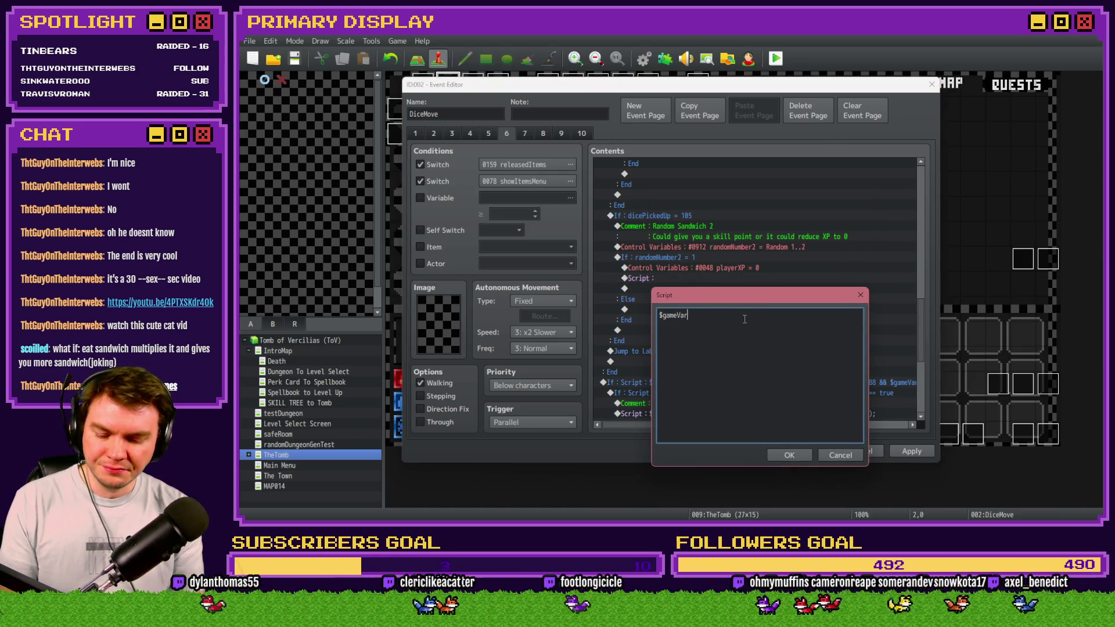
{"action": "type", "text": "iables.value()"}
{"action": "key", "text": "BackSpace"}
{"action": "key", "text": "BackSpace"}
{"action": "key", "text": "BackSpace"}
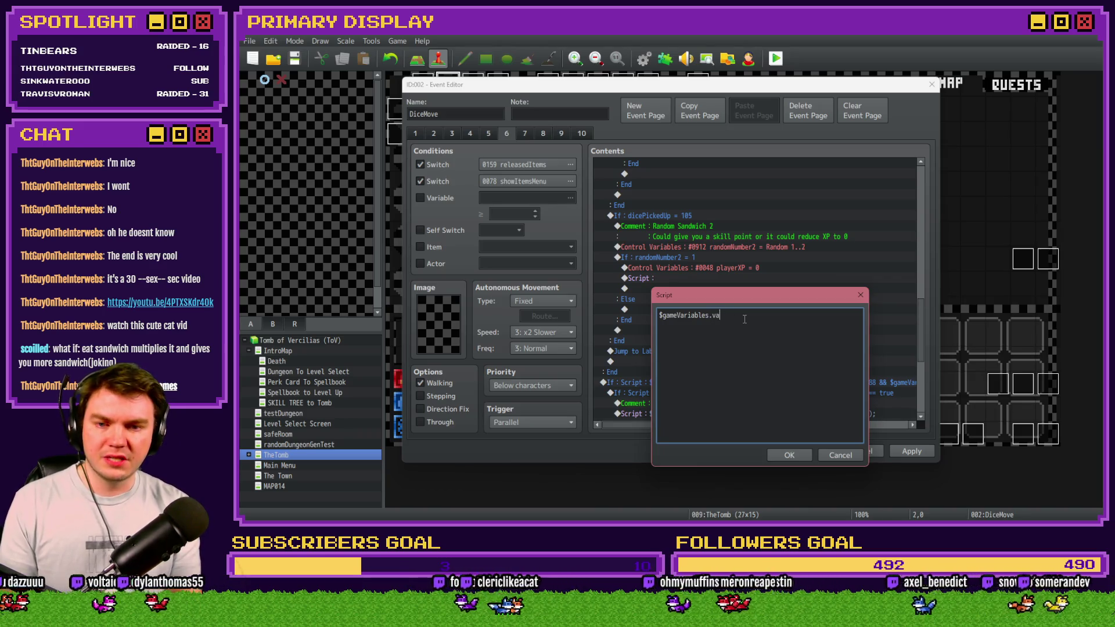
{"action": "type", "text": "setV"}
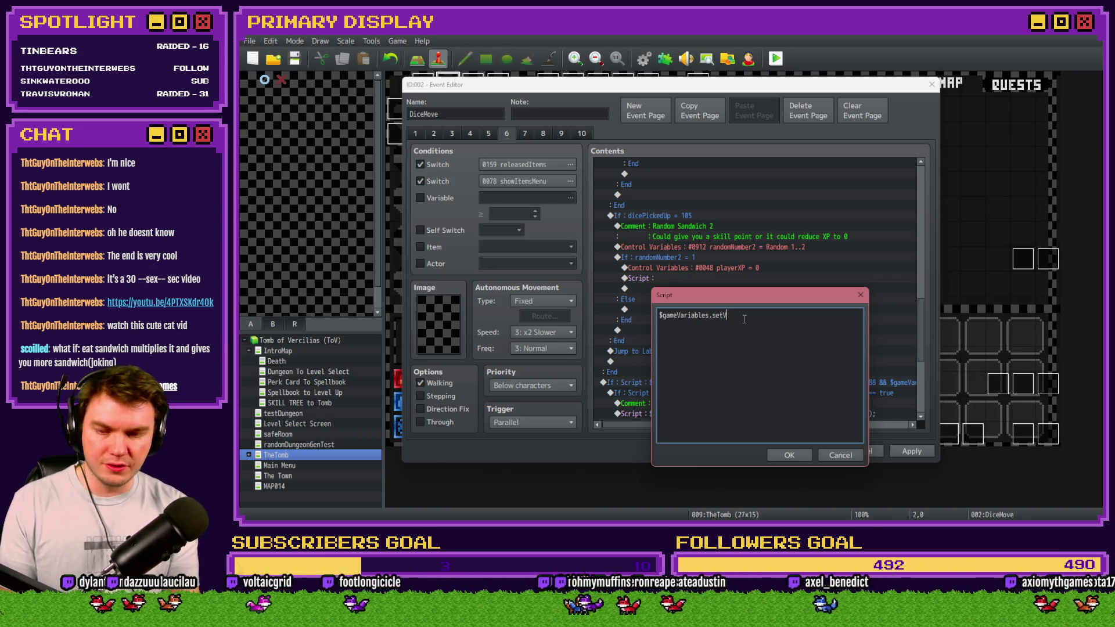
{"action": "type", "text": "alue("}
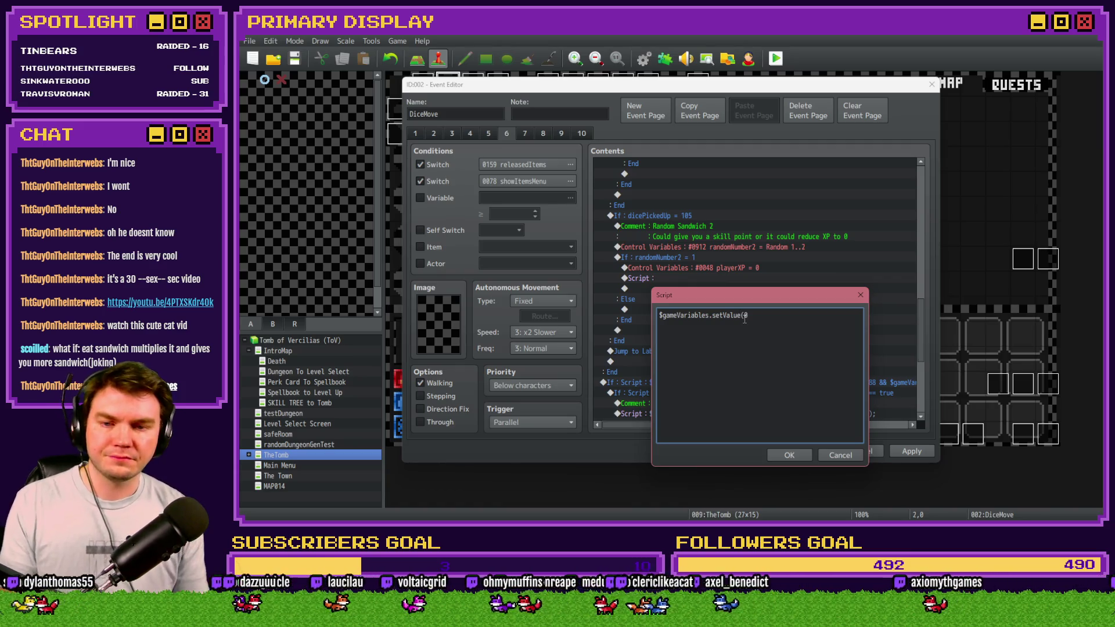
{"action": "type", "text": ")"}
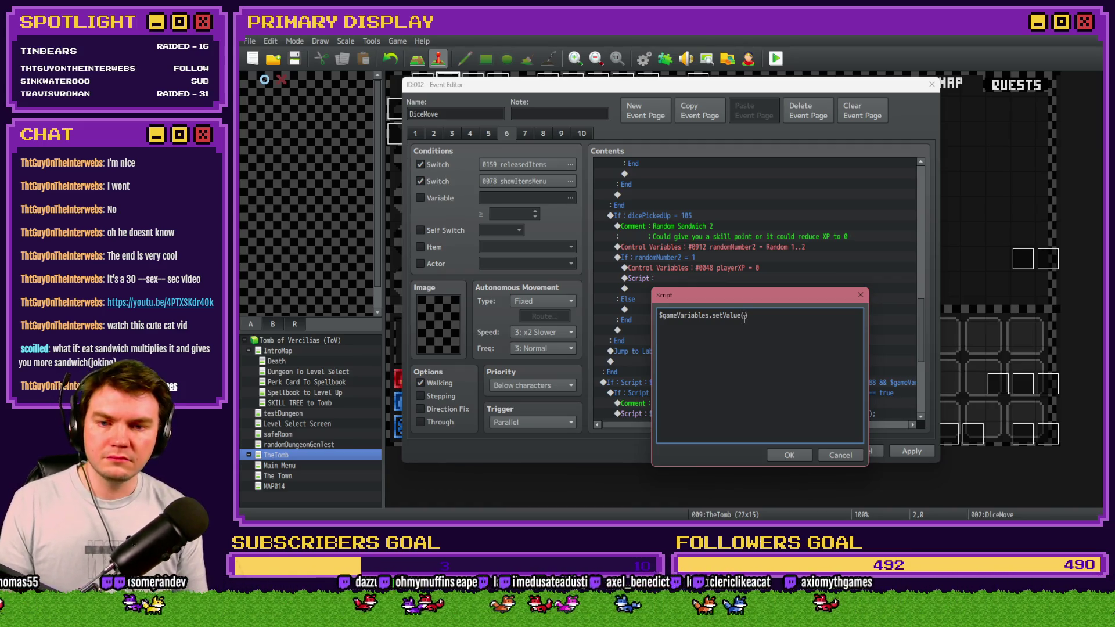
{"action": "left_click_drag", "start_coordinate": [752, 300], "coordinate": [743, 289]}
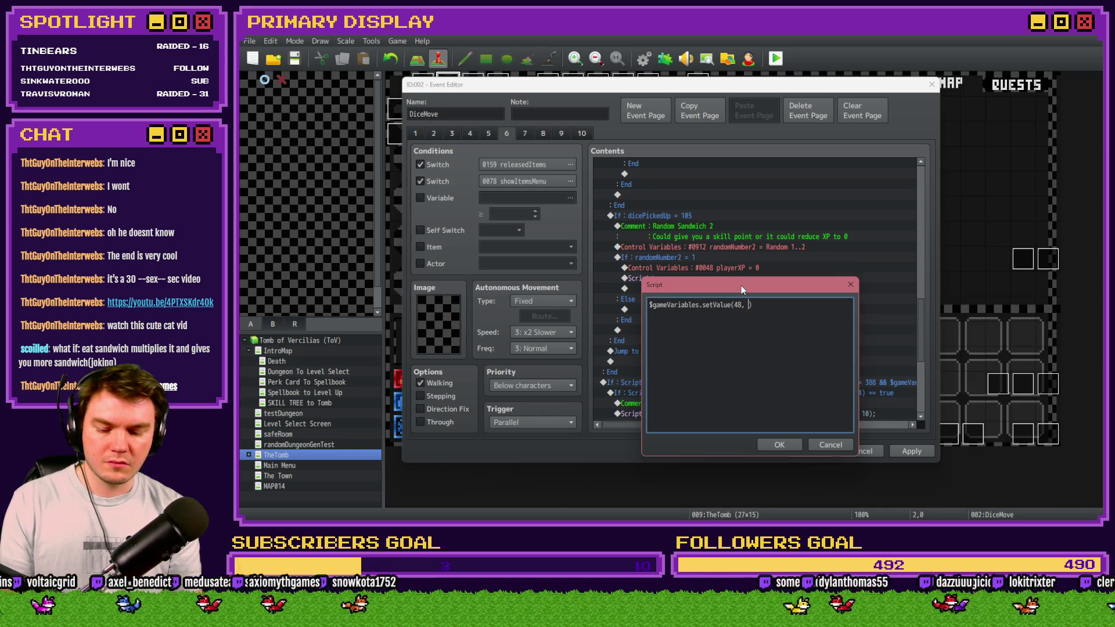
{"action": "type", "text": "$gameVariables.value"}
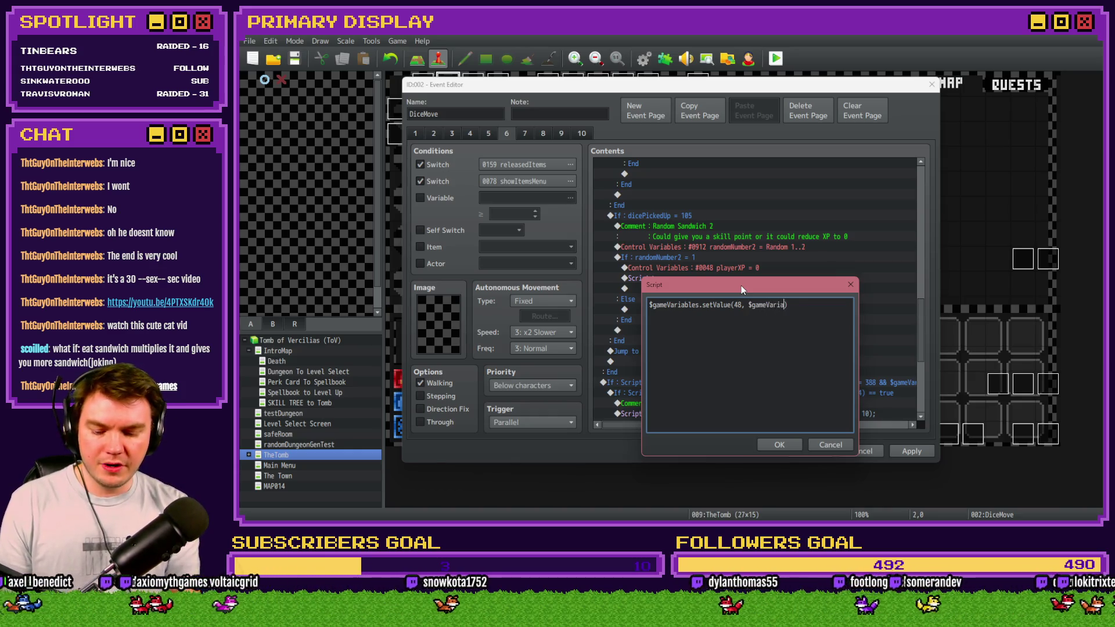
{"action": "type", "text": "()"}
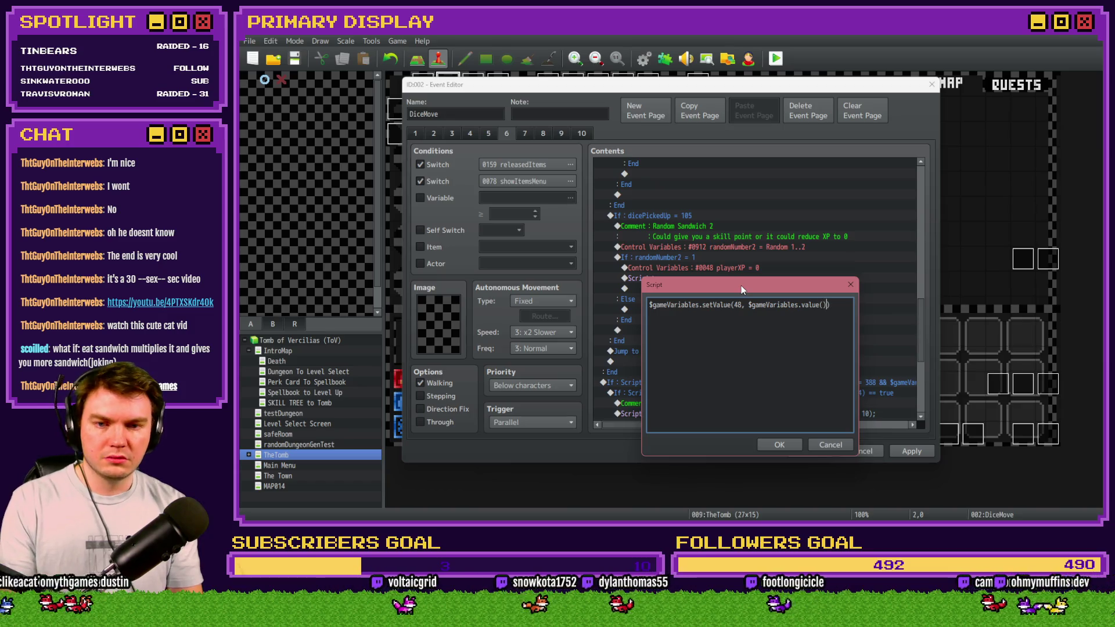
{"action": "type", "text": "48"}
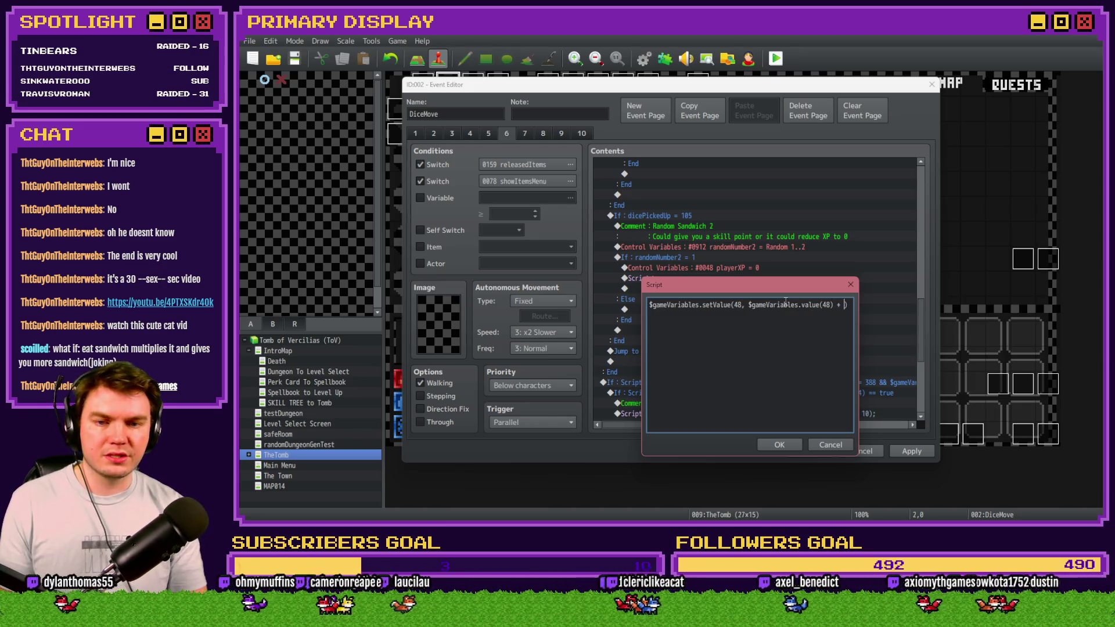
Step: Complete the script as $gameVariables.setValue(48, $gameVariables.value(48) + ($gameVariables.value(49) / 2))
{"action": "type", "text": "($game"}
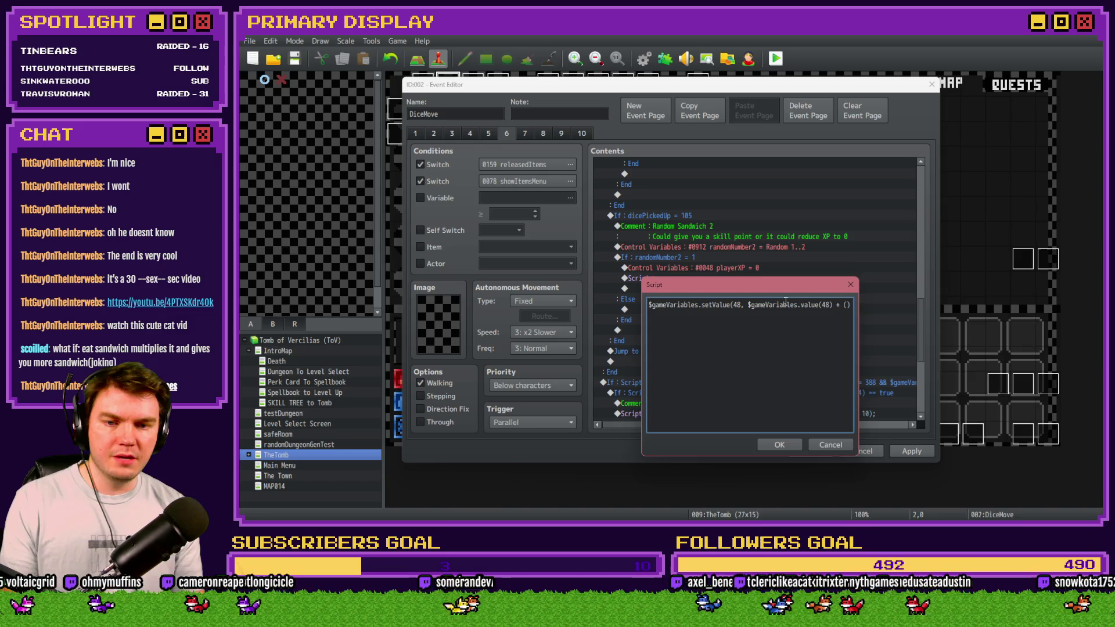
{"action": "type", "text": "Variables.valu"}
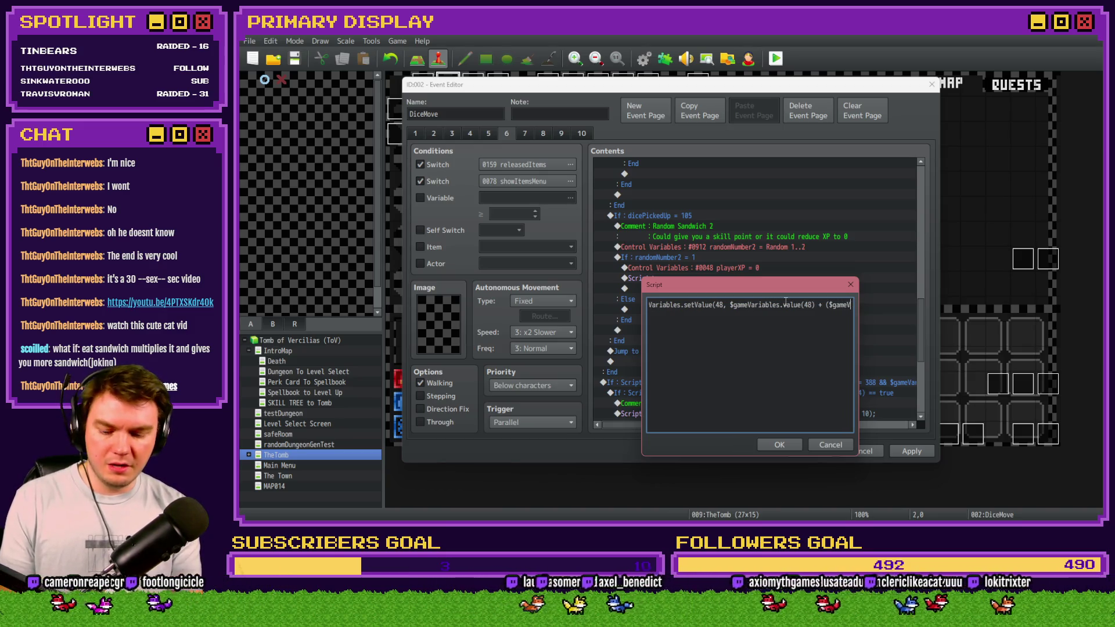
{"action": "type", "text": "e(0"}
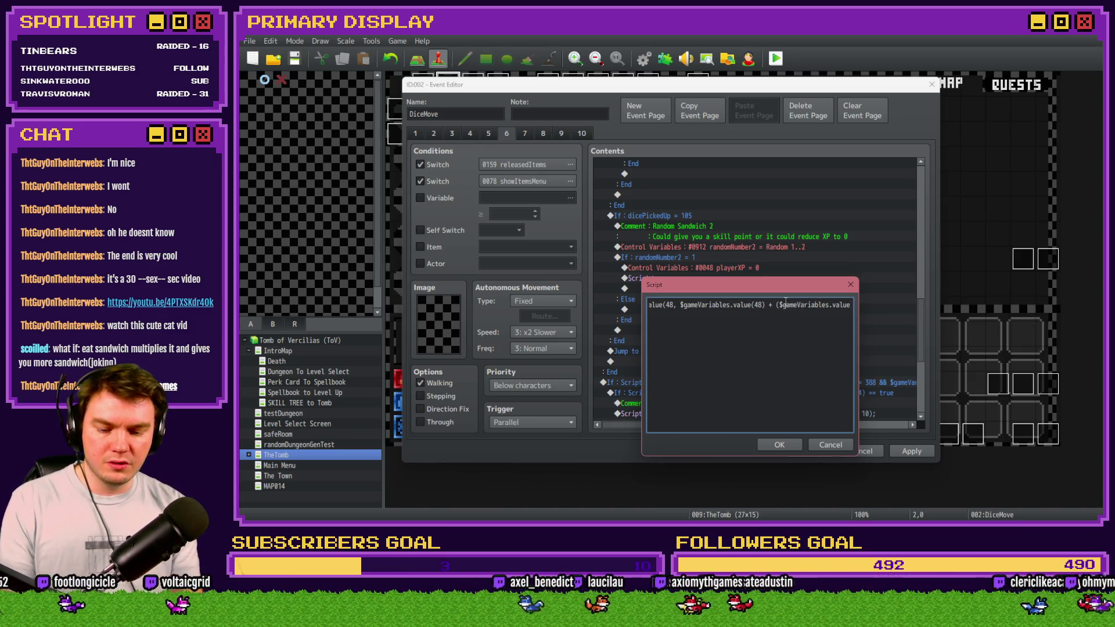
{"action": "key", "text": "BackSpace"}
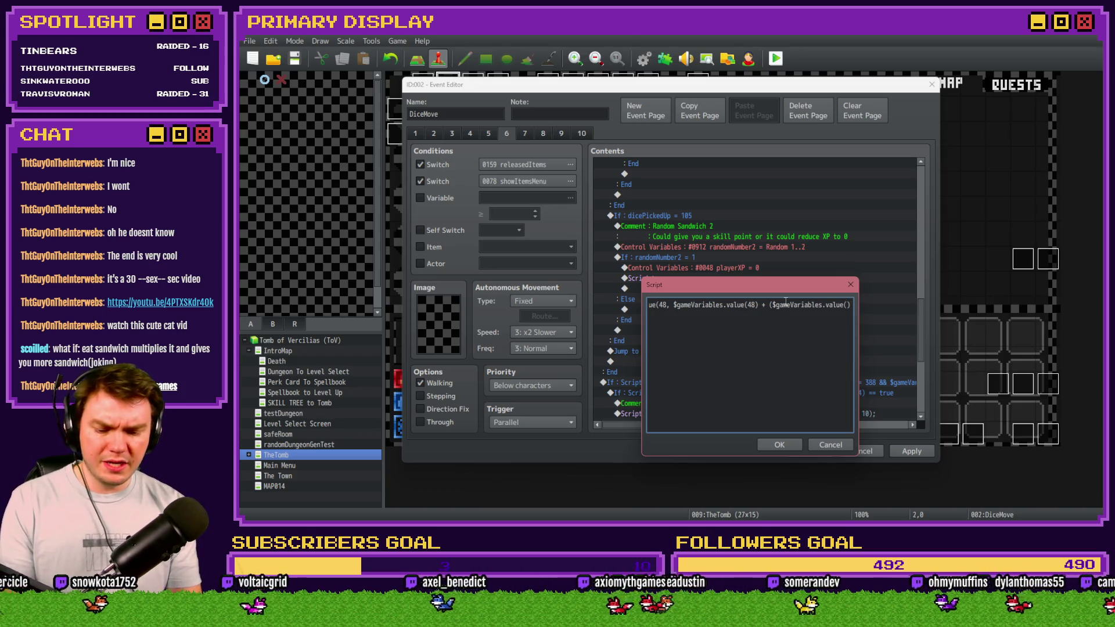
{"action": "type", "text": "49"}
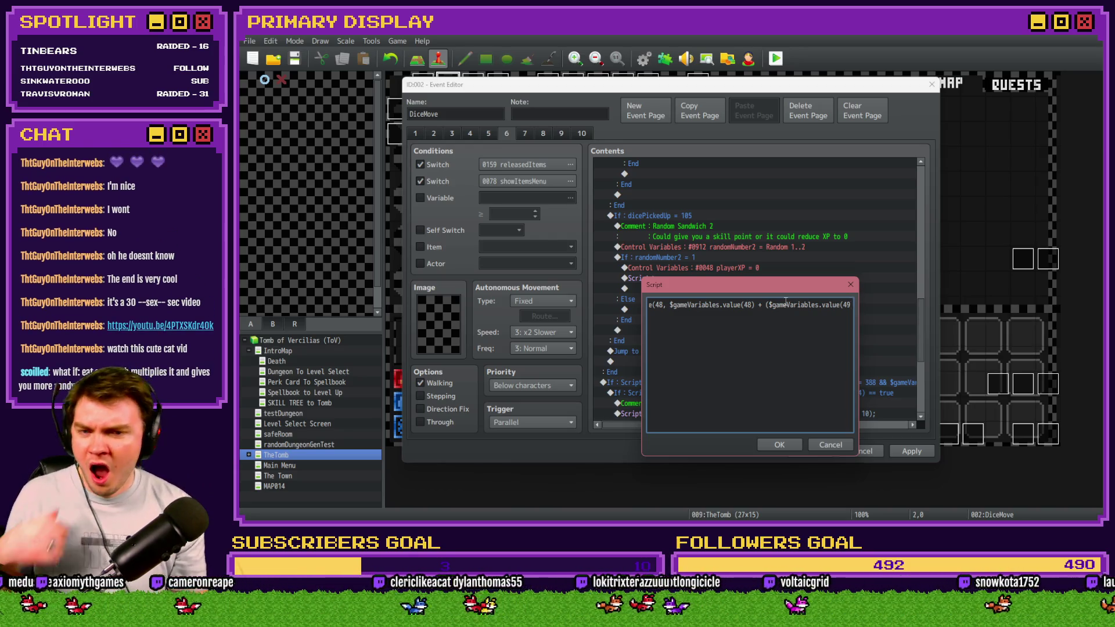
{"action": "type", "text": "))"}
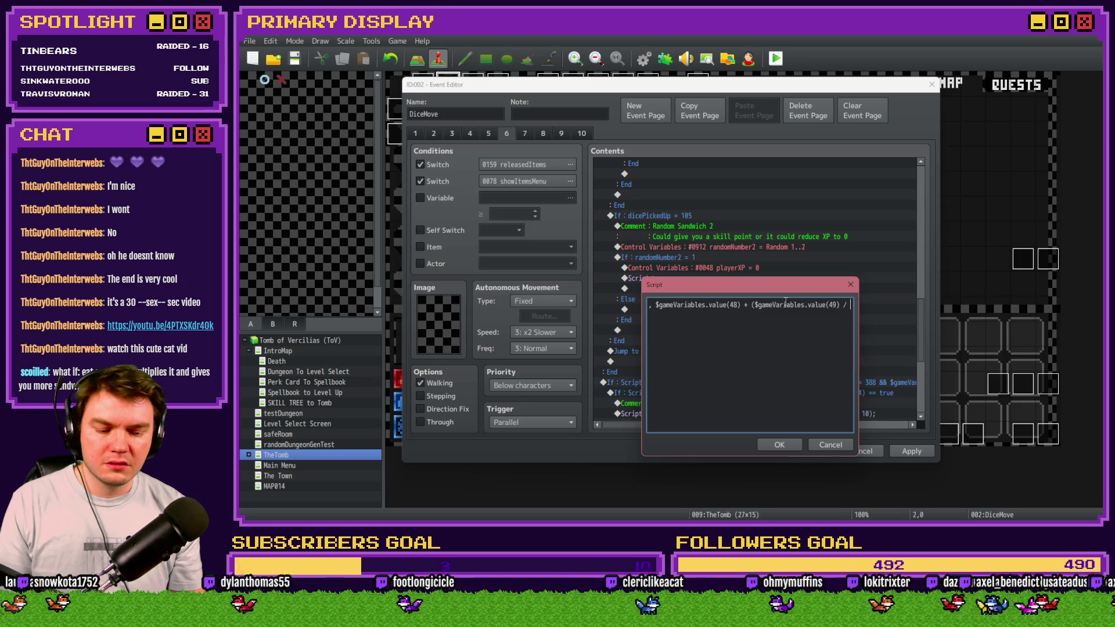
{"action": "type", "text": " 2"}
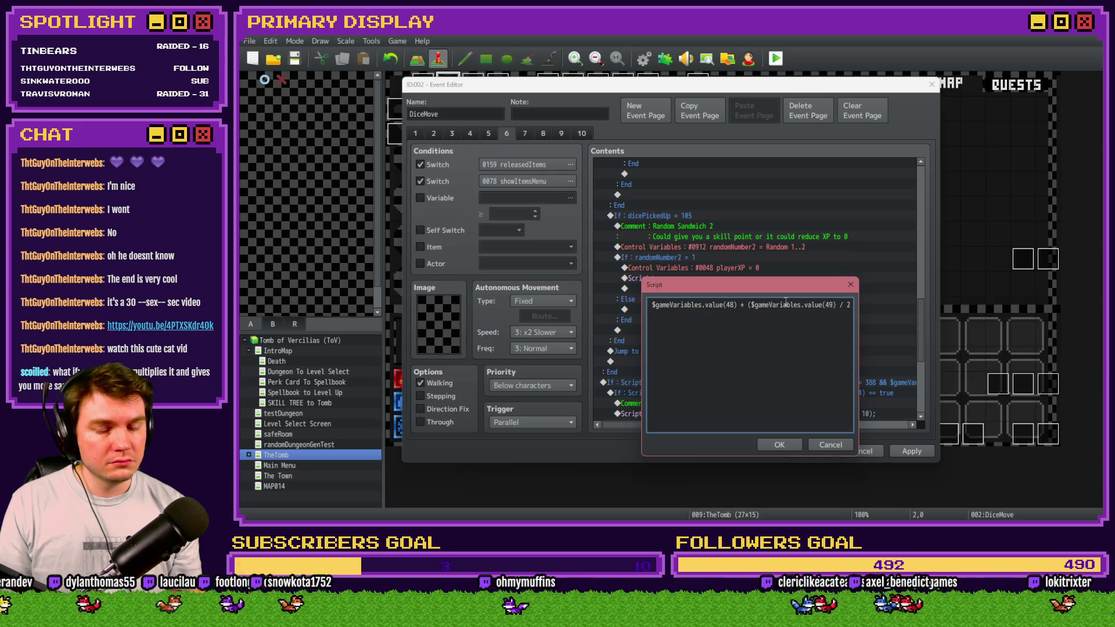
{"action": "type", "text": "))"}
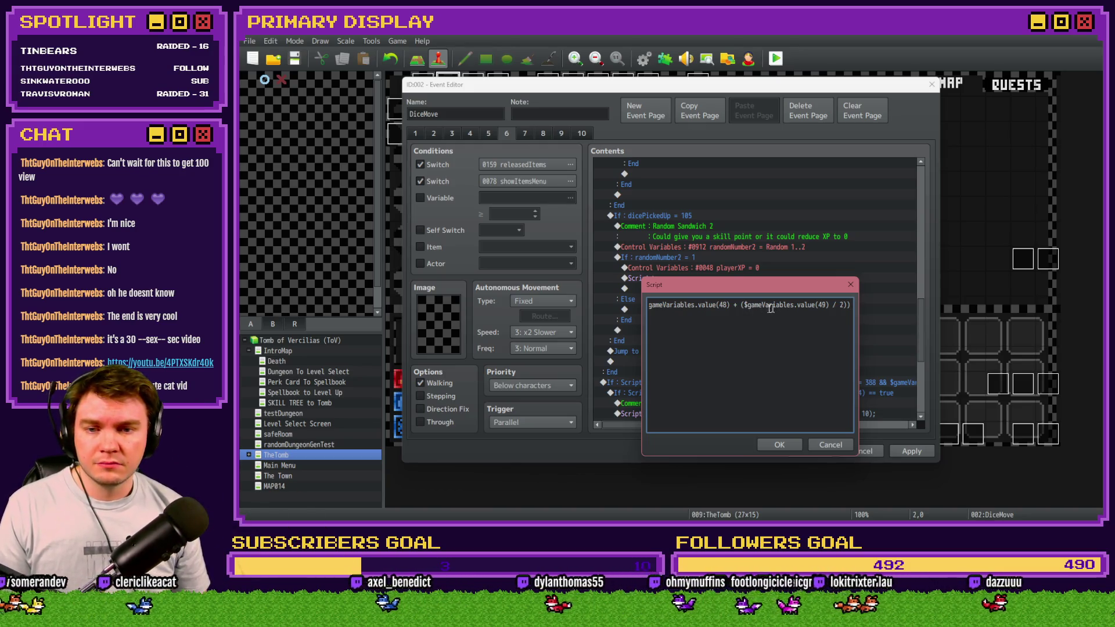
{"action": "key", "text": "ctrl+a"}
Step: Change the script's variable 49 reference to 48
{"action": "key", "text": "Home"}
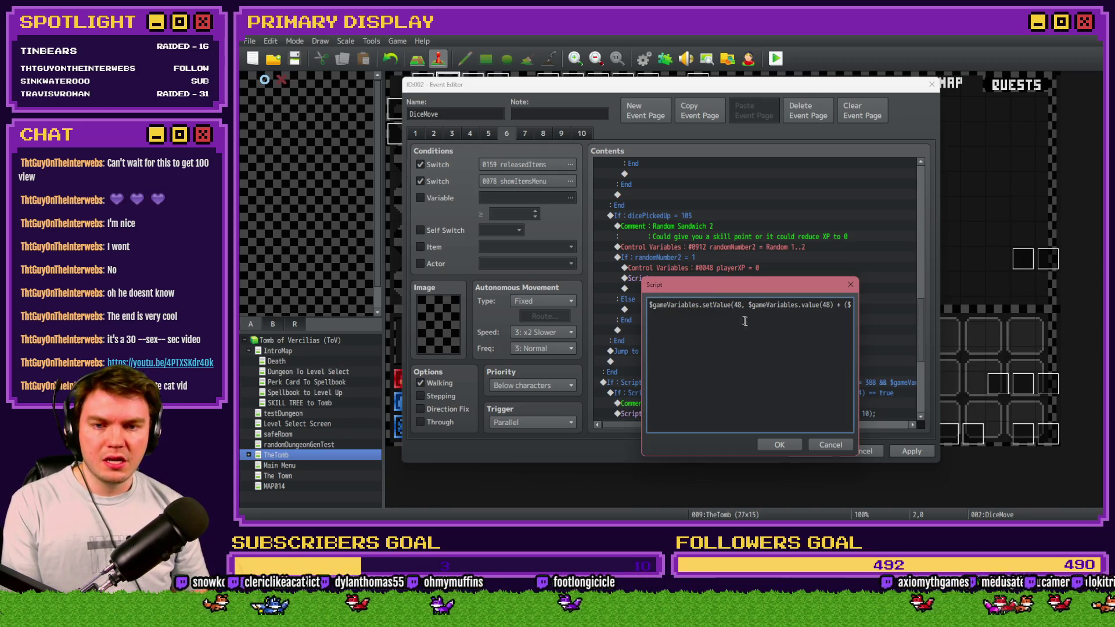
{"action": "key", "text": "Right"}
{"action": "key", "text": "Right"}
{"action": "key", "text": "Right"}
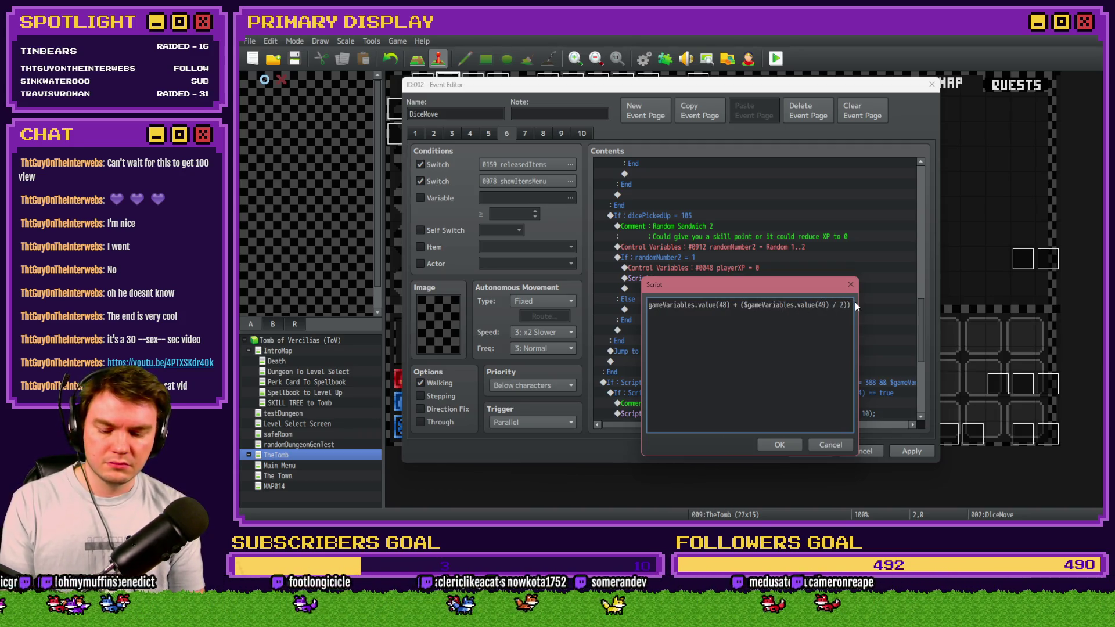
{"action": "key", "text": "BackSpace"}
{"action": "type", "text": "8"}
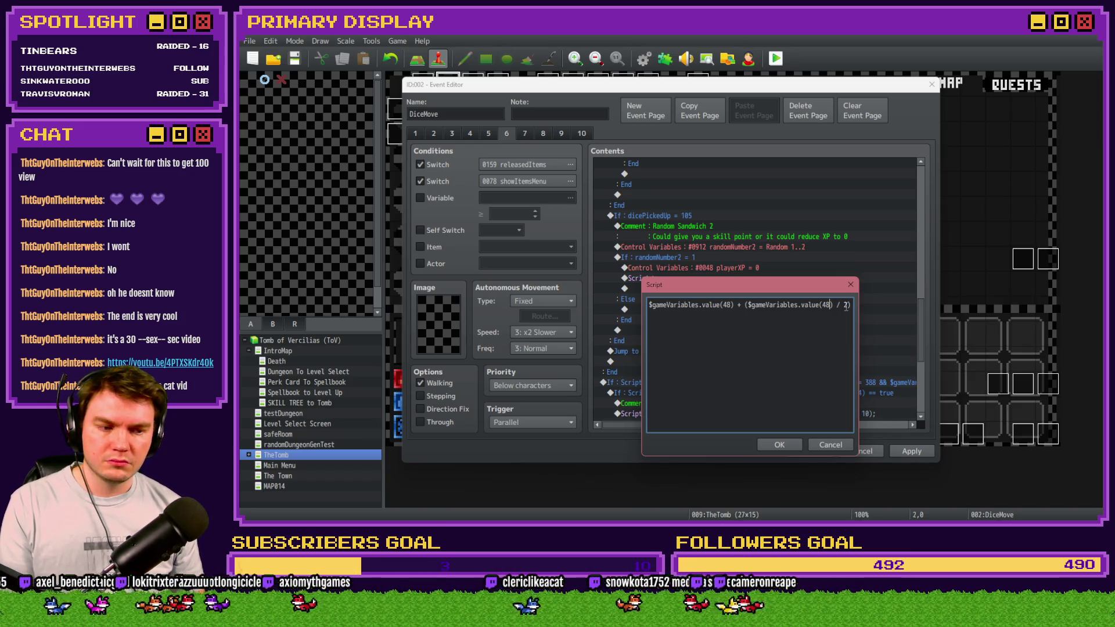
{"action": "type", "text": ")"}
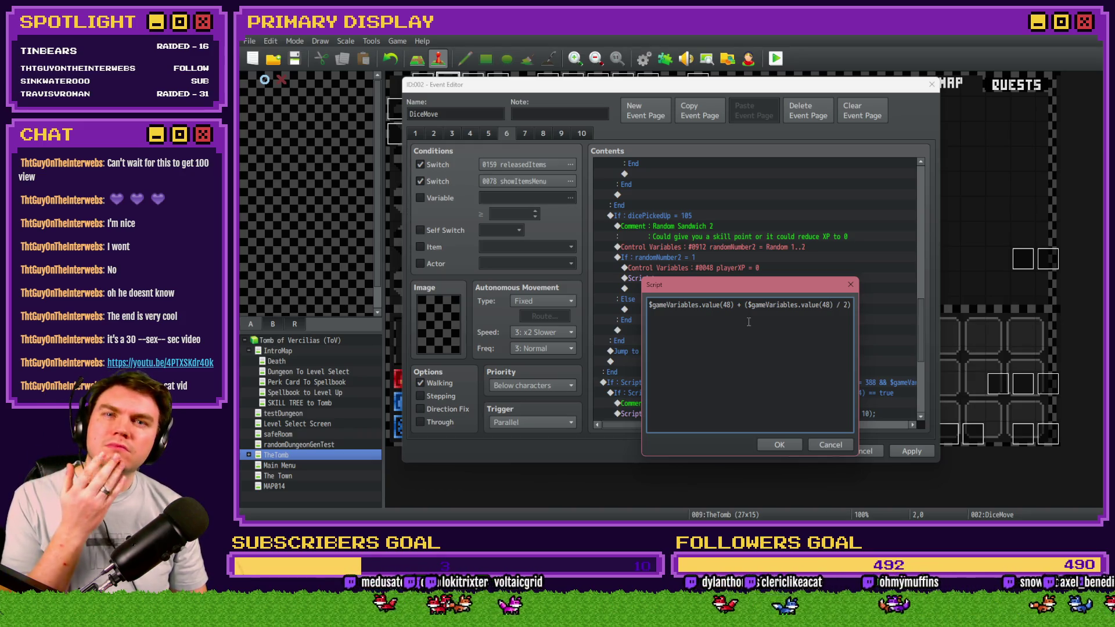
Step: Rewrite the script to $gameVariables.setValue(48, ($gameVariables.value(48) * 2)) and confirm it
{"action": "left_click", "coordinate": [649, 305]}
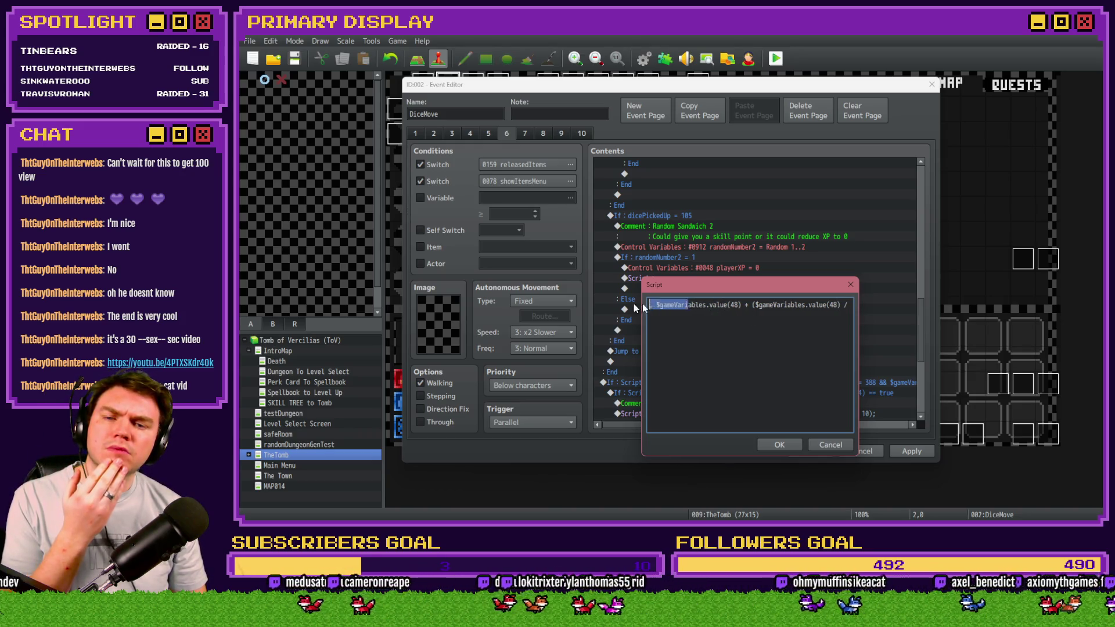
{"action": "key", "text": "ctrl+v"}
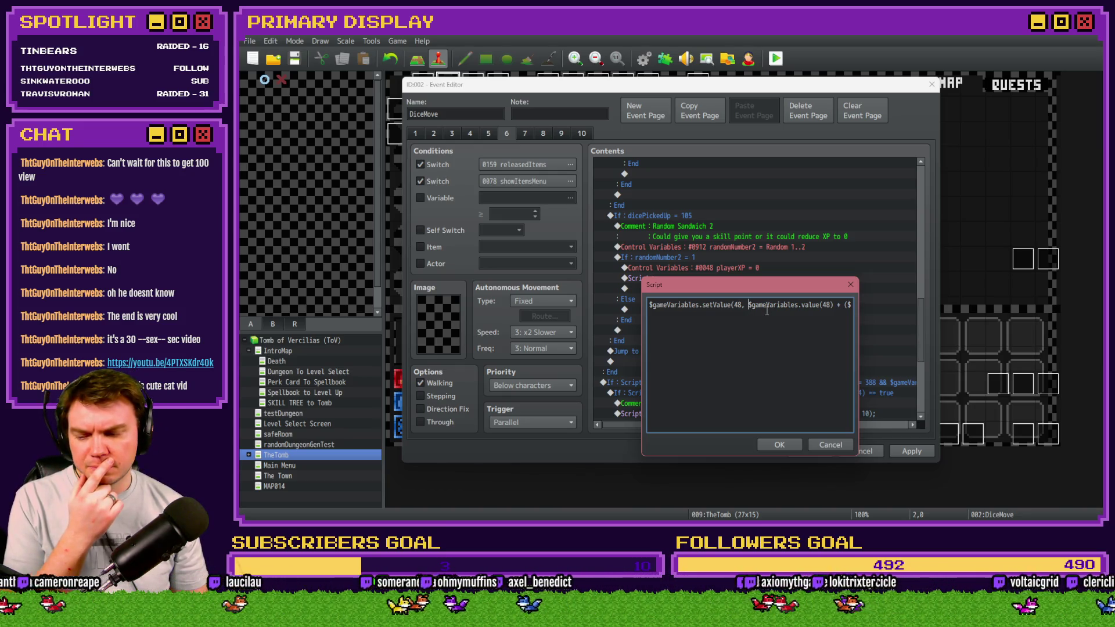
{"action": "type", "text": "("}
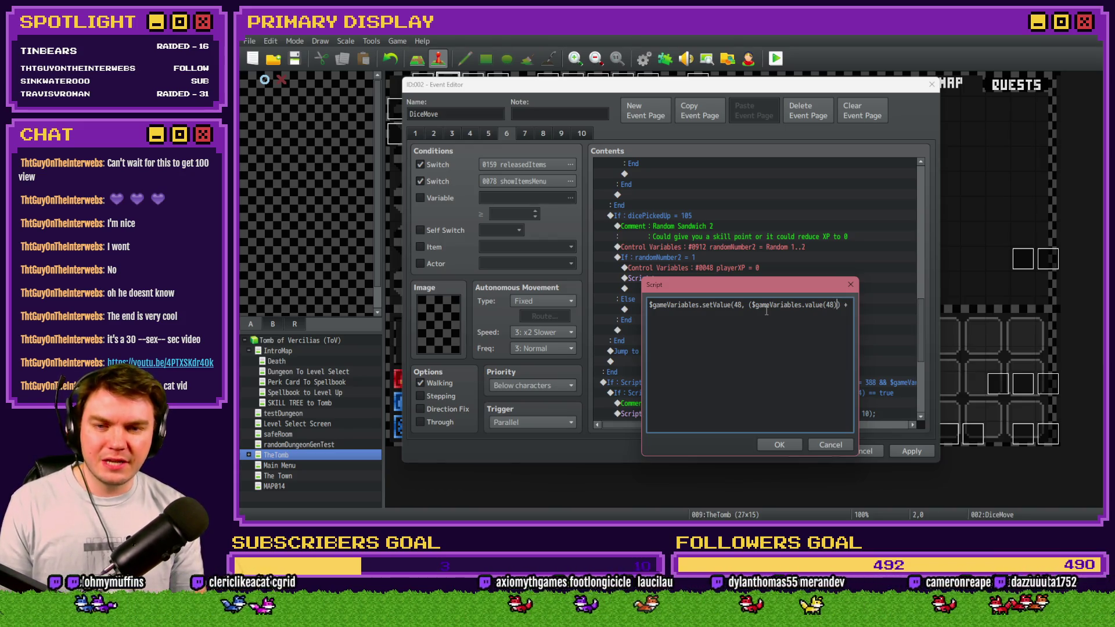
{"action": "type", "text": "* 2"}
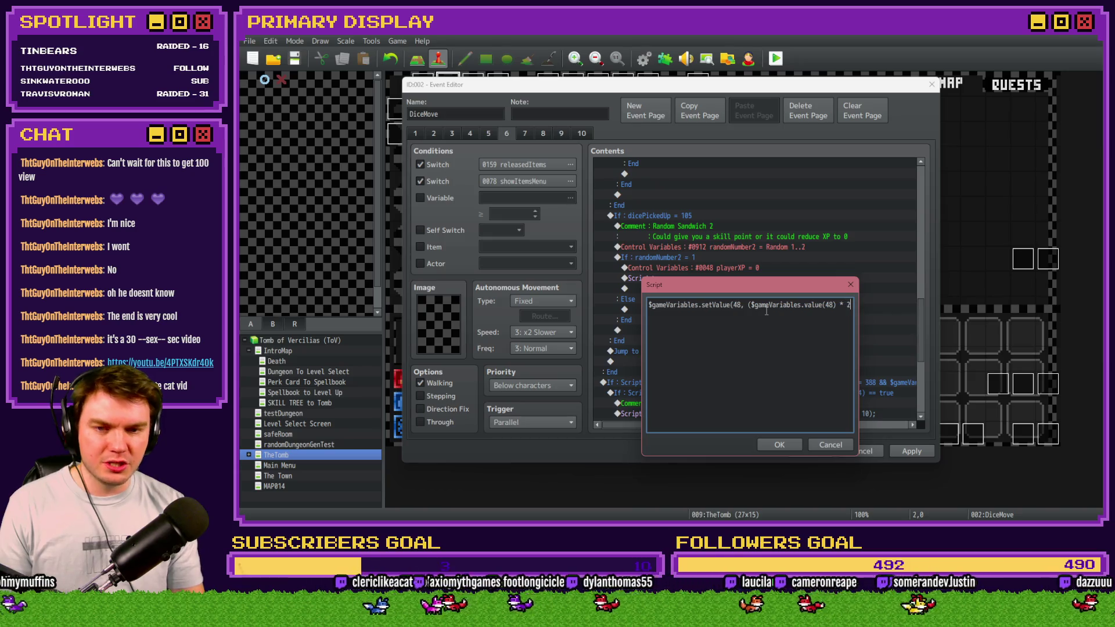
{"action": "type", "text": ") + ($"}
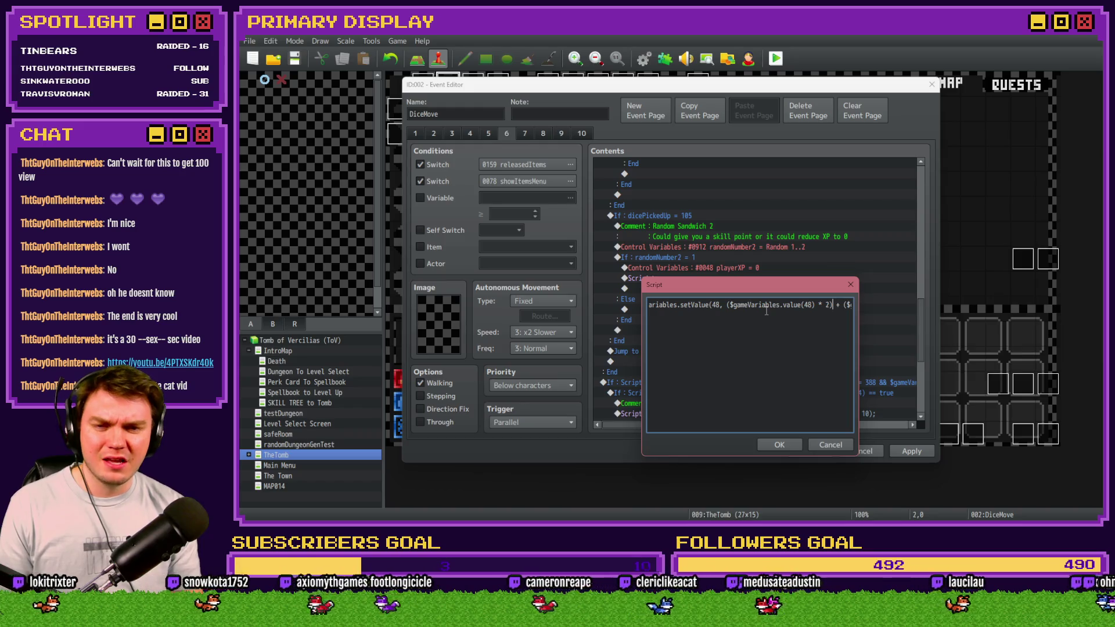
{"action": "key", "text": "shift+Right"}
{"action": "key", "text": "shift+Right"}
{"action": "key", "text": "shift+Right"}
{"action": "key", "text": "shift+Right"}
{"action": "key", "text": "shift+Right"}
{"action": "key", "text": "shift+Right"}
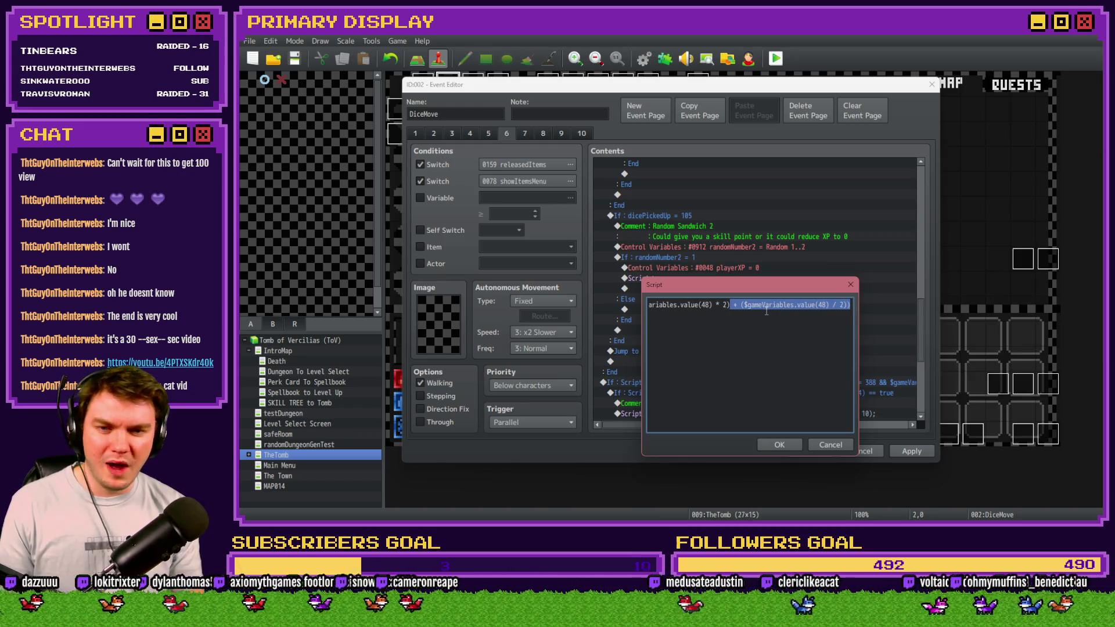
{"action": "key", "text": "BackSpace"}
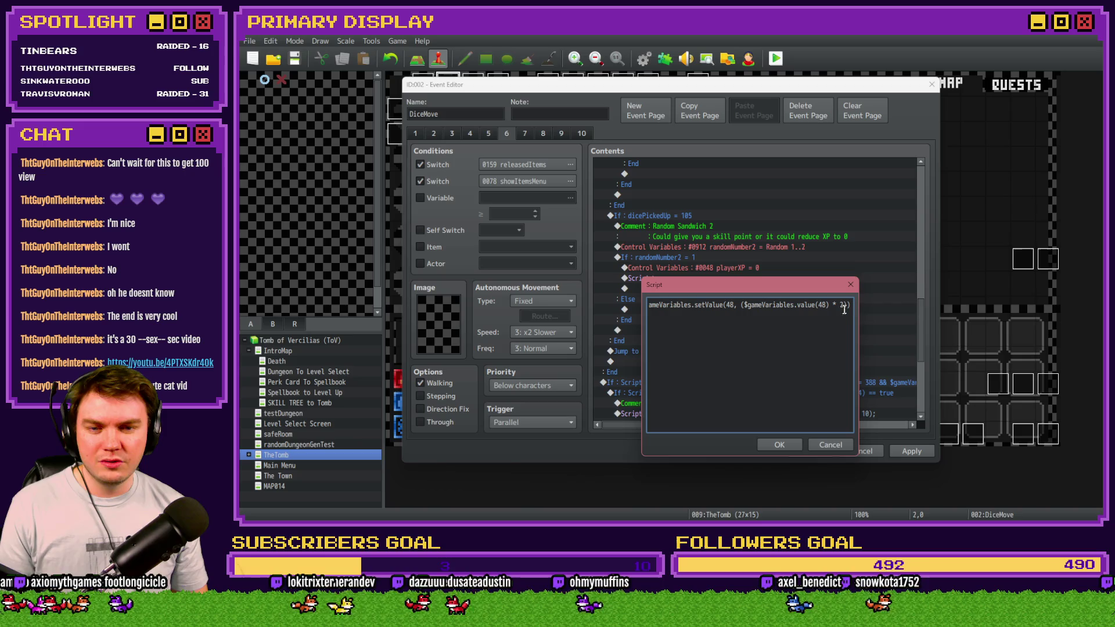
{"action": "left_click", "coordinate": [778, 445]}
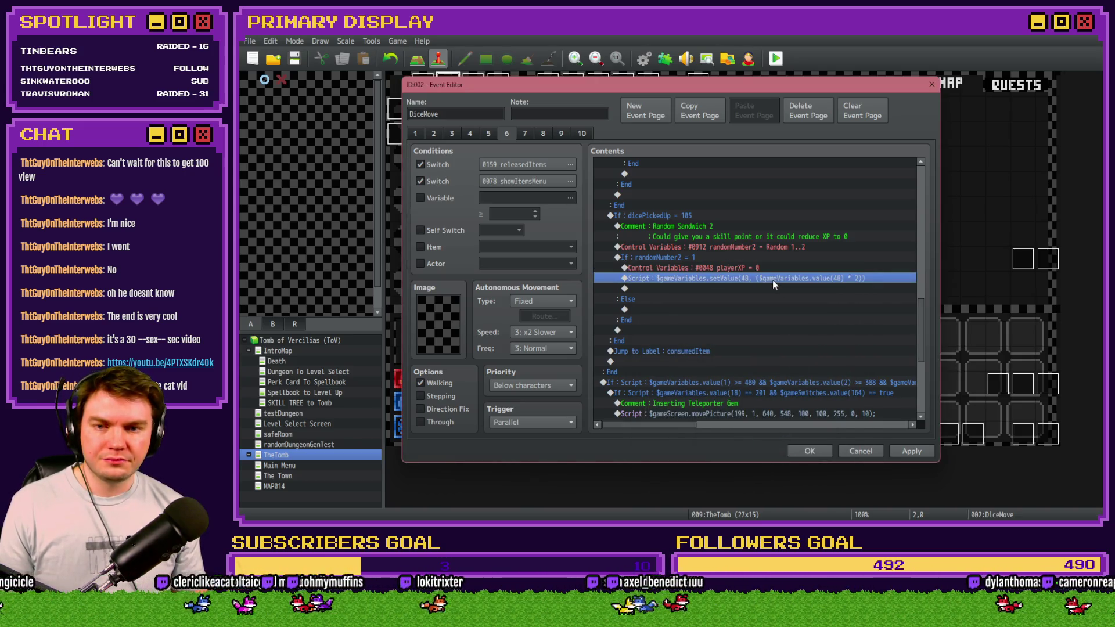
Step: Set the sandwich's random roll to 1..1, save the project and launch a playtest
{"action": "double_click", "coordinate": [748, 249]}
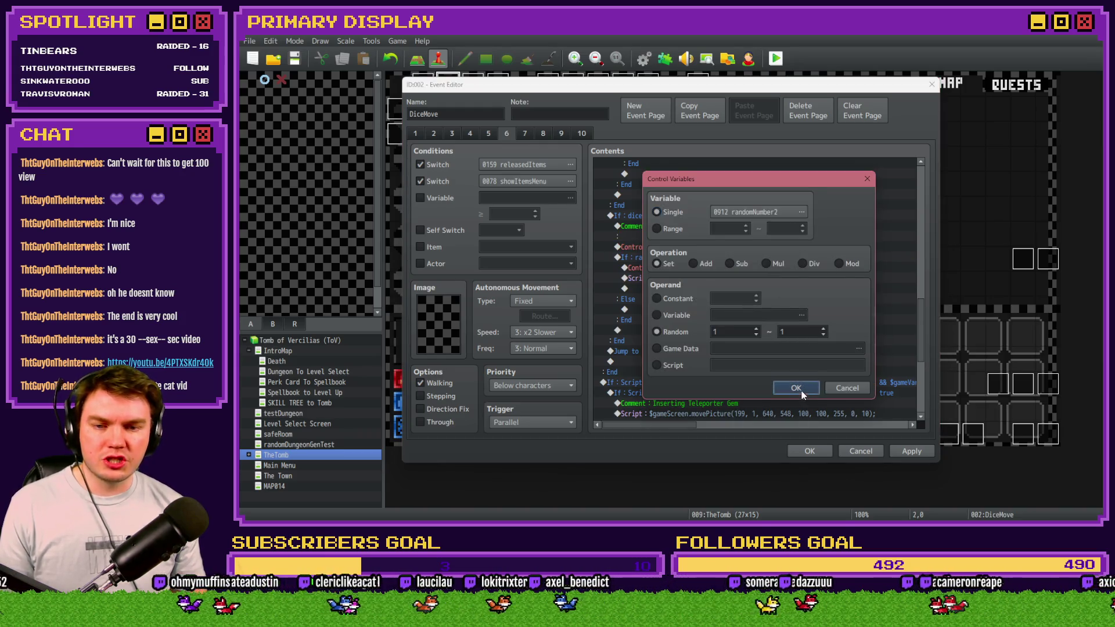
{"action": "left_click", "coordinate": [796, 388]}
{"action": "left_click", "coordinate": [809, 451]}
{"action": "left_click", "coordinate": [776, 58]}
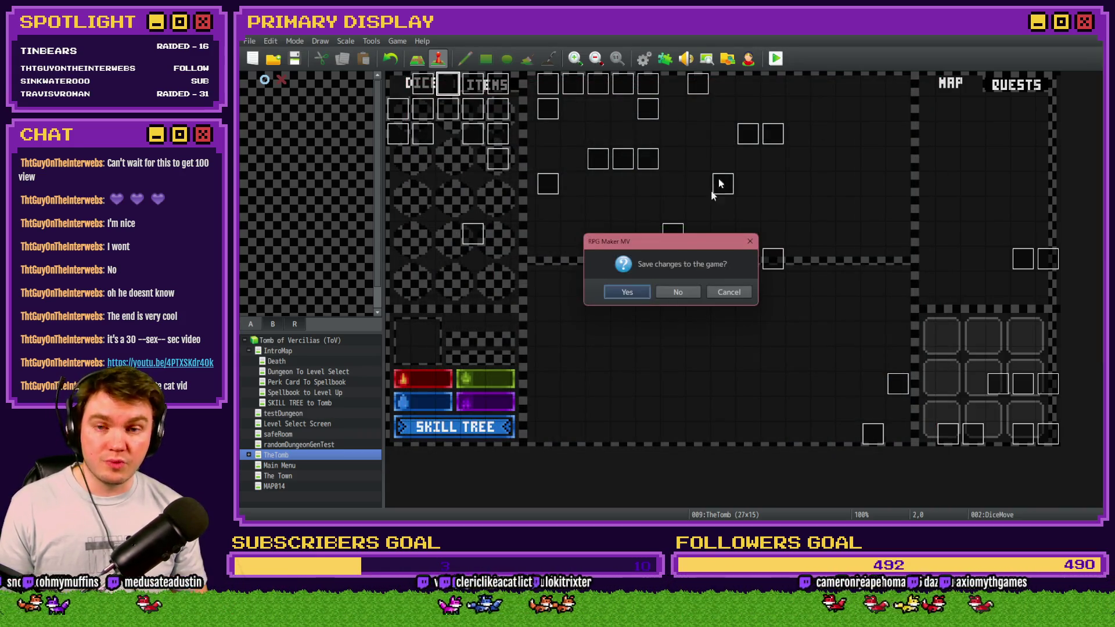
{"action": "left_click", "coordinate": [625, 291]}
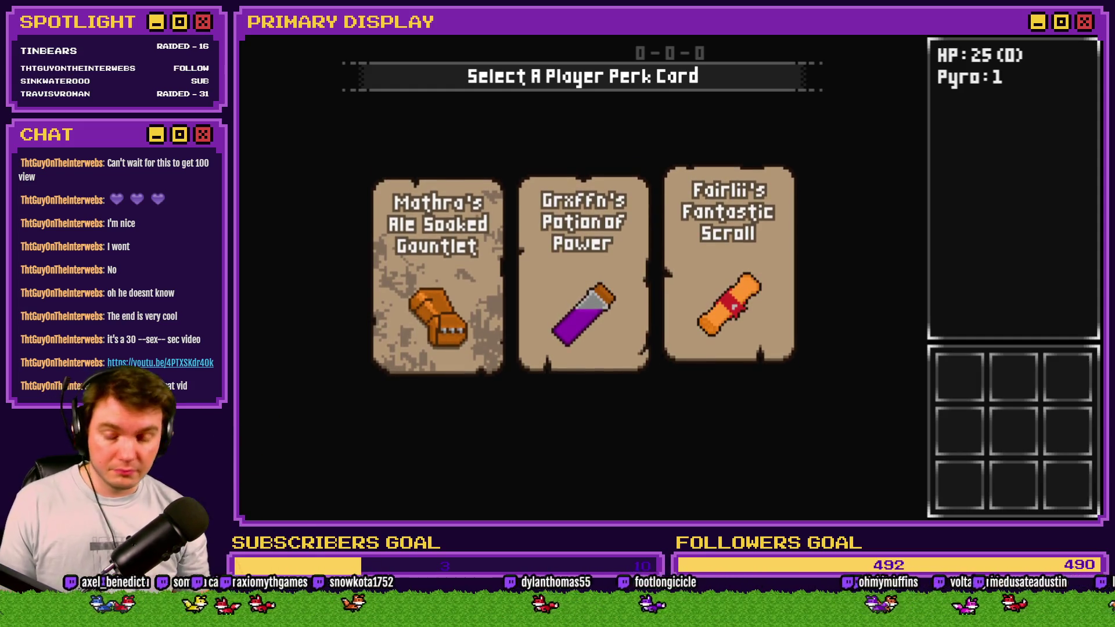
Step: Take Graffn's Potion of Power perk and set variable 0048 playerXP to 10 in the F9 debug window
{"action": "left_click", "coordinate": [558, 186]}
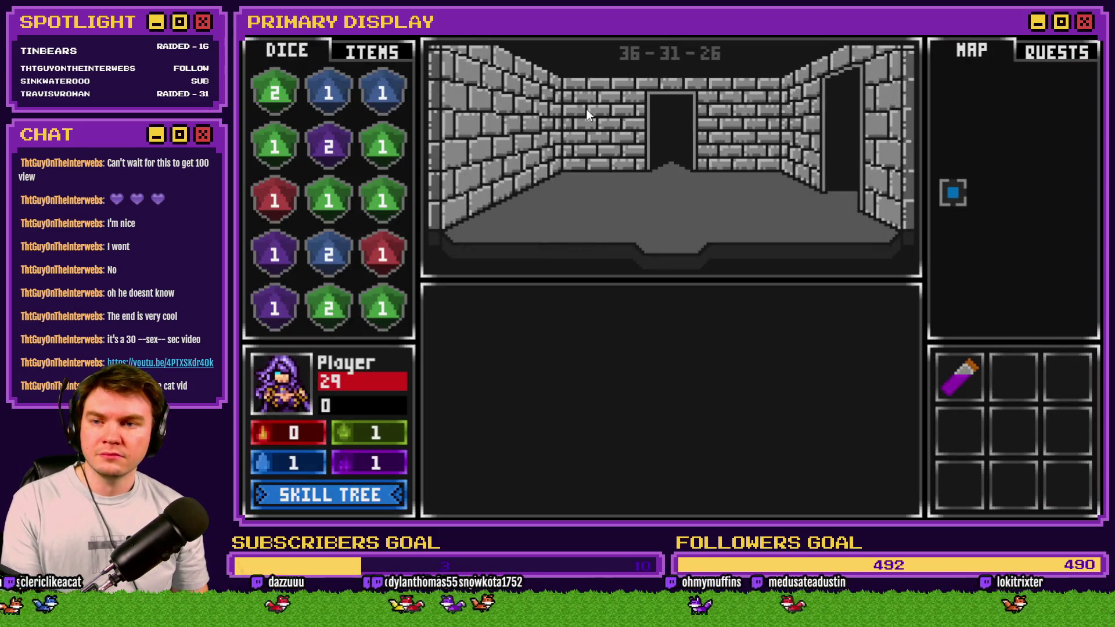
{"action": "left_click", "coordinate": [368, 54]}
{"action": "mouse_move", "coordinate": [340, 151]}
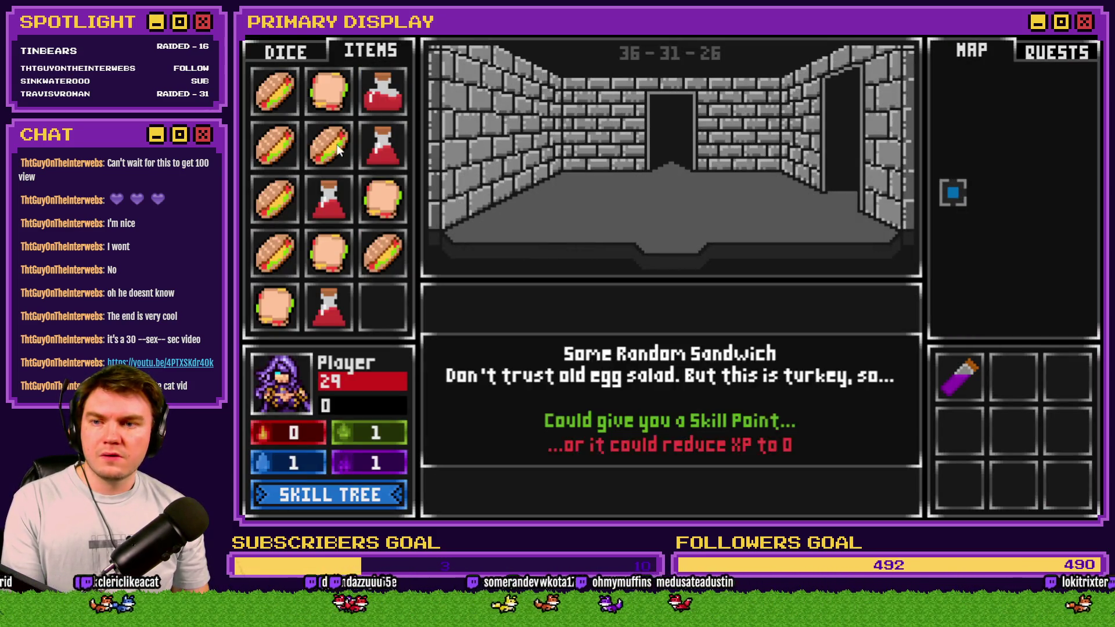
{"action": "key", "text": "F9"}
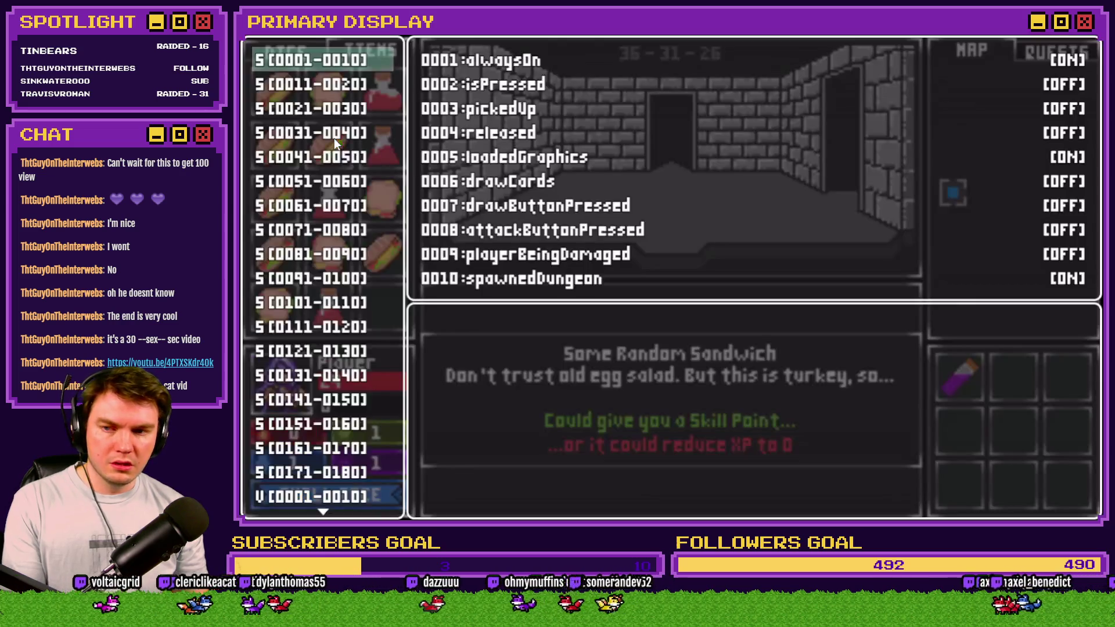
{"action": "key", "text": "Down"}
{"action": "key", "text": "Down"}
{"action": "key", "text": "Down"}
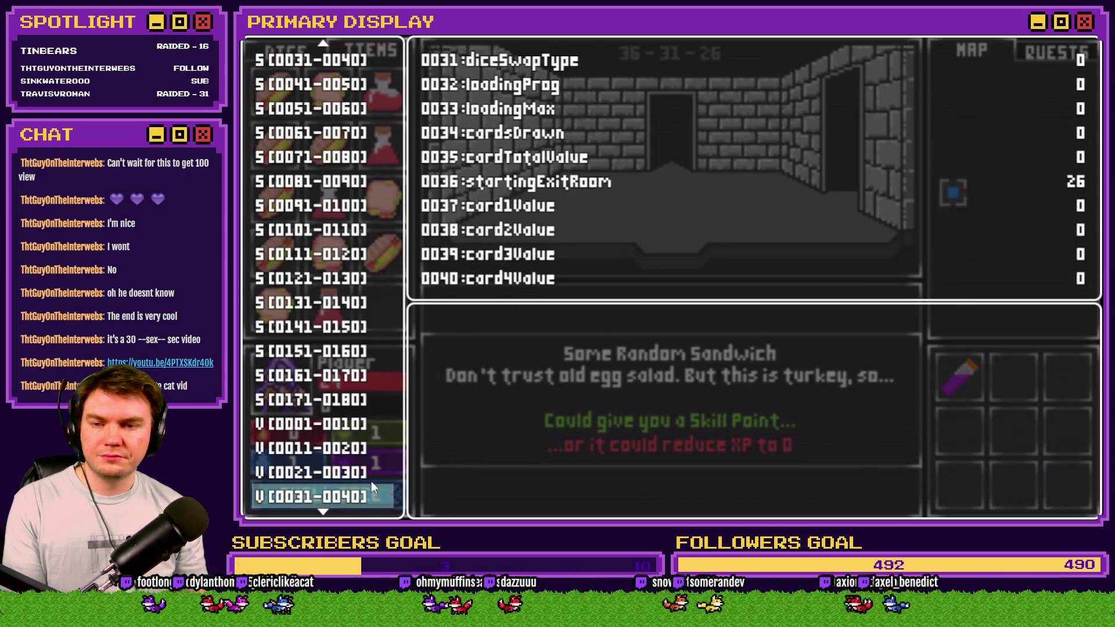
{"action": "key", "text": "Return"}
{"action": "key", "text": "Down"}
{"action": "key", "text": "Down"}
{"action": "key", "text": "Down"}
{"action": "key", "text": "Down"}
{"action": "key", "text": "Down"}
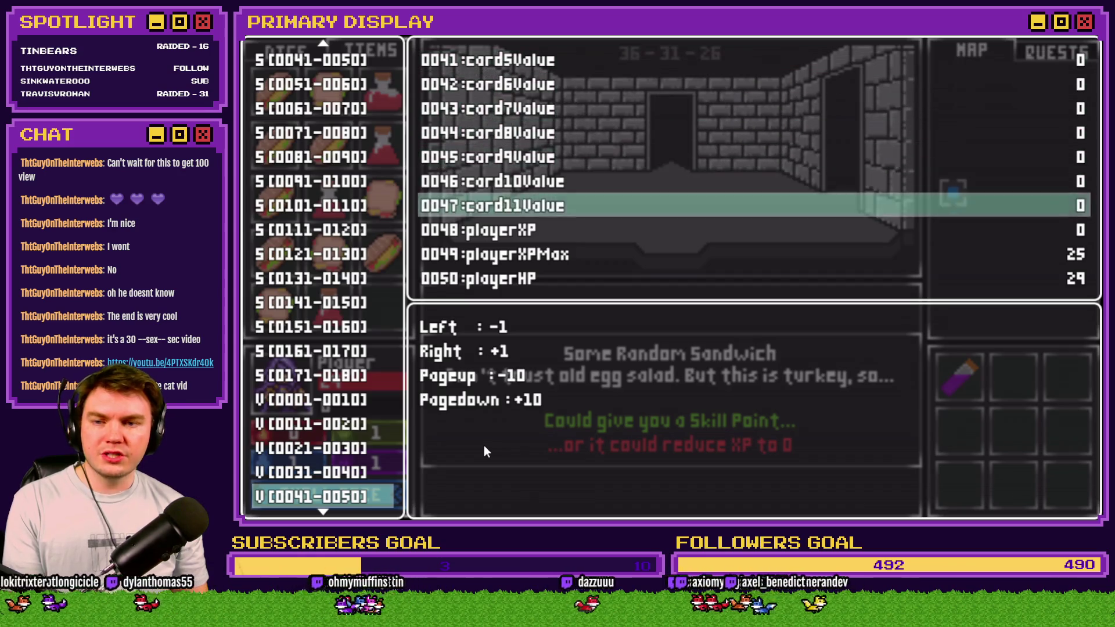
{"action": "key", "text": "Right"}
{"action": "key", "text": "Right"}
{"action": "key", "text": "Right"}
{"action": "key", "text": "Right"}
{"action": "key", "text": "Right"}
{"action": "key", "text": "Right"}
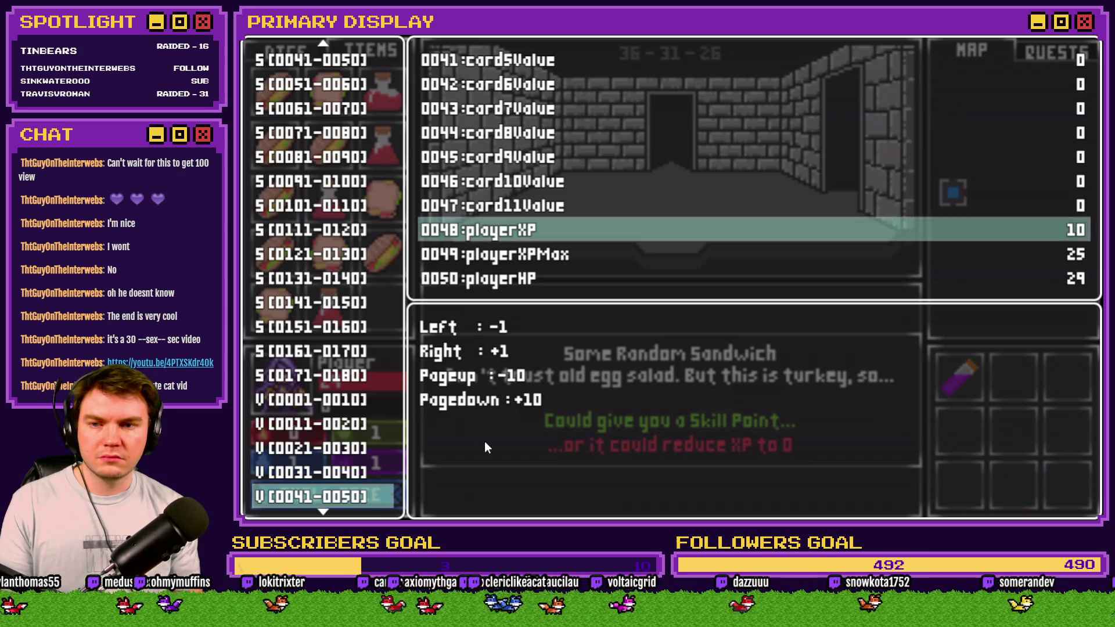
{"action": "key", "text": "Escape"}
{"action": "key", "text": "Escape"}
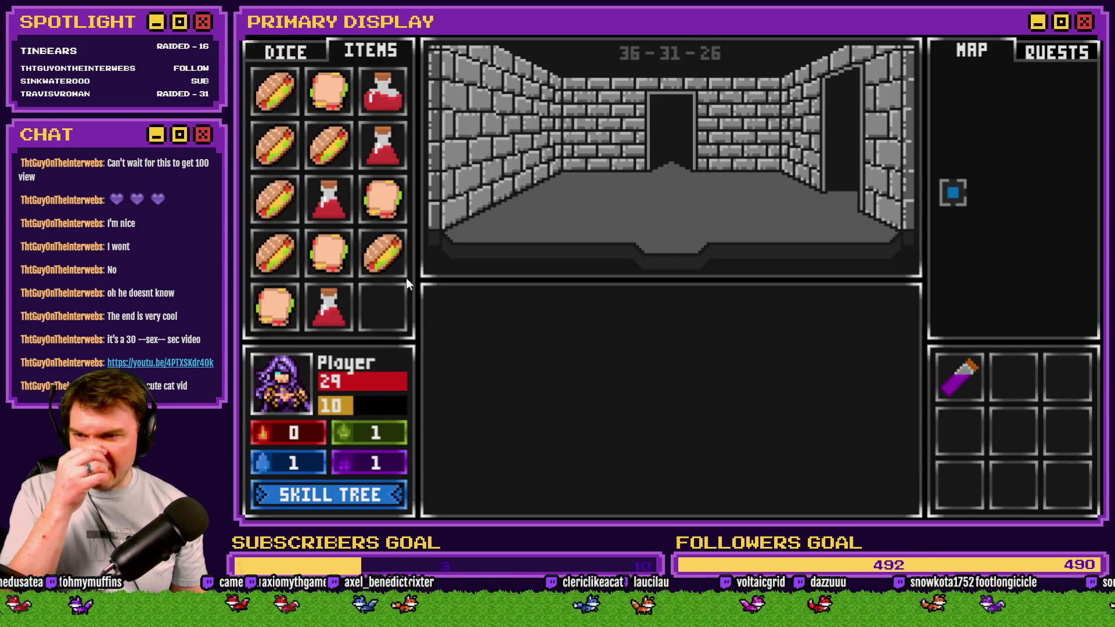
Step: Feed a Random Sandwich to the player, dropping XP from 10 to 0, and close the playtest
{"action": "mouse_move", "coordinate": [392, 254]}
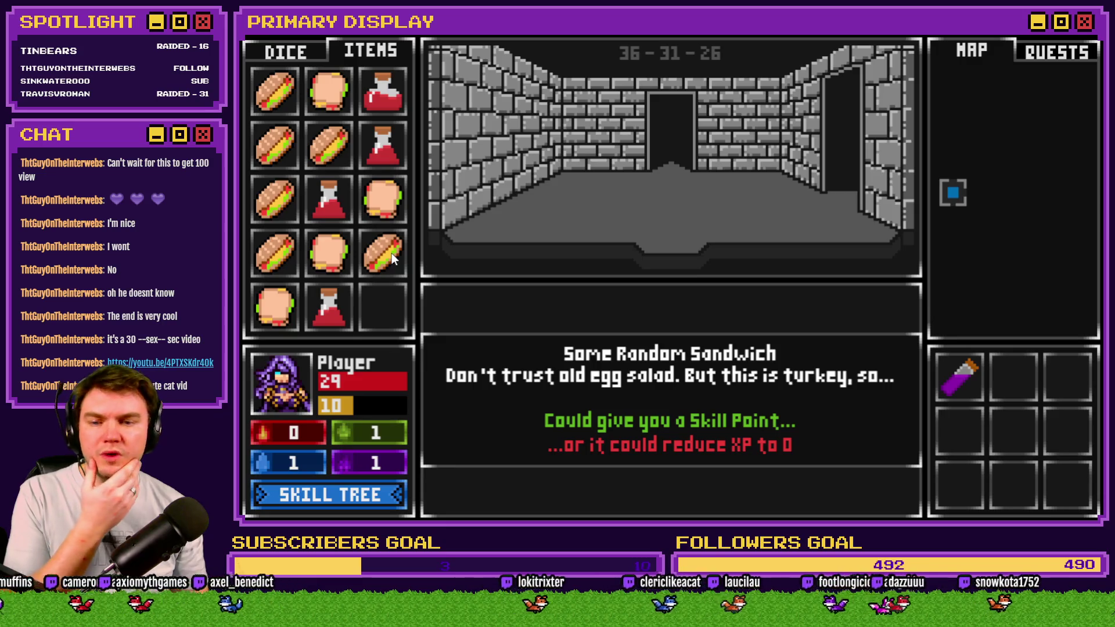
{"action": "mouse_move", "coordinate": [392, 253]}
{"action": "left_mouse_down"}
{"action": "mouse_move", "coordinate": [392, 289]}
{"action": "mouse_move", "coordinate": [286, 391]}
{"action": "left_mouse_up"}
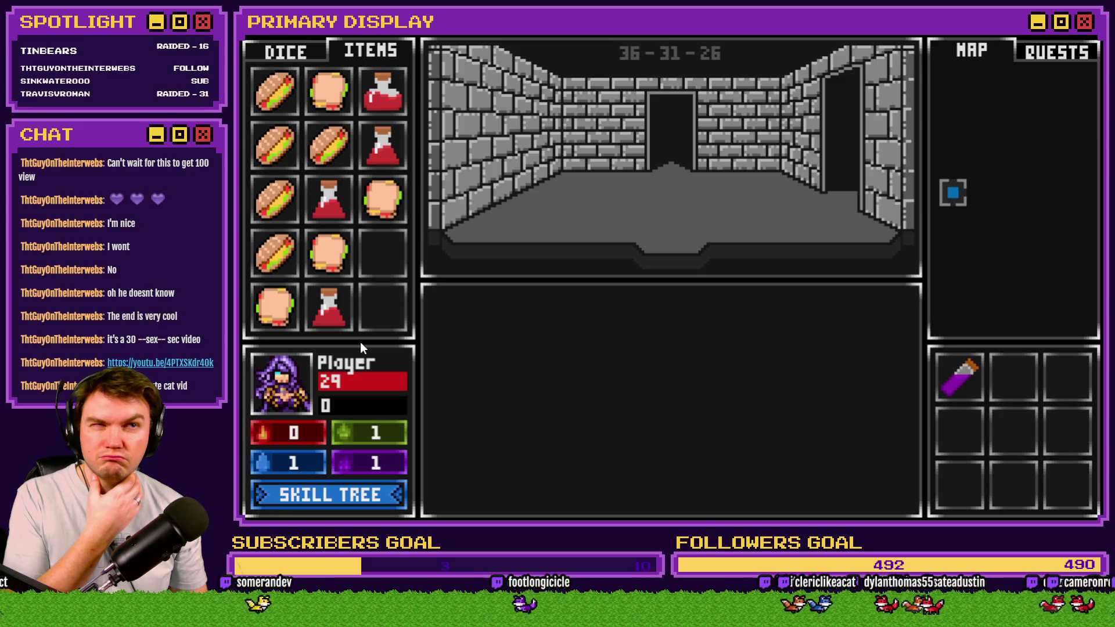
{"action": "left_click", "coordinate": [1088, 35]}
Step: On DiceMove page 6, delete the 'Control Variables : #0048 playerXP = 0' line
{"action": "double_click", "coordinate": [445, 91]}
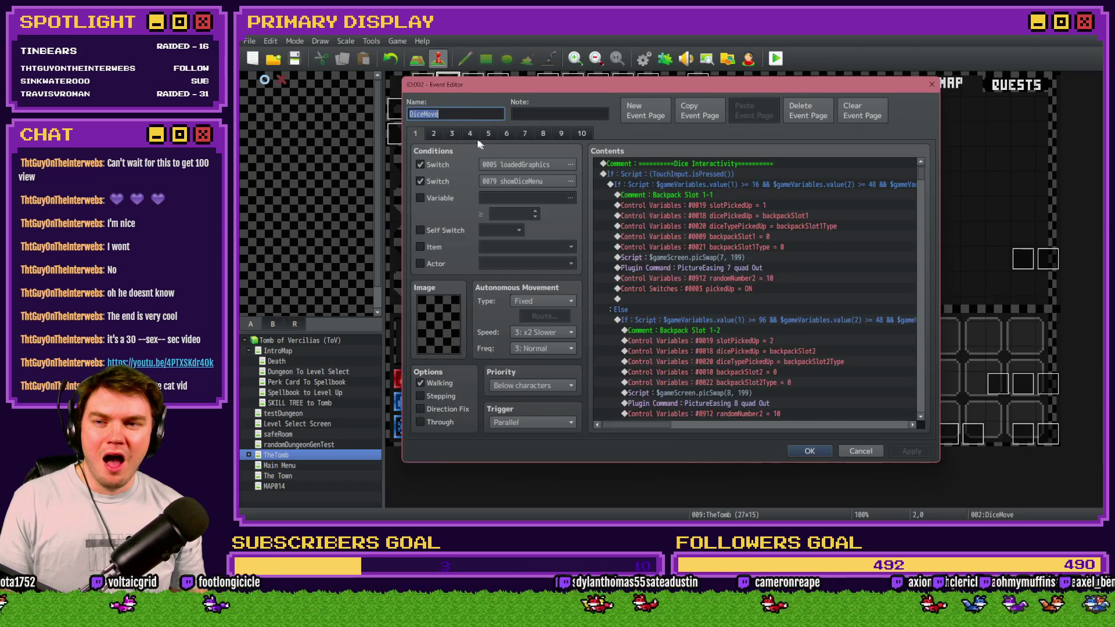
{"action": "left_click", "coordinate": [512, 134]}
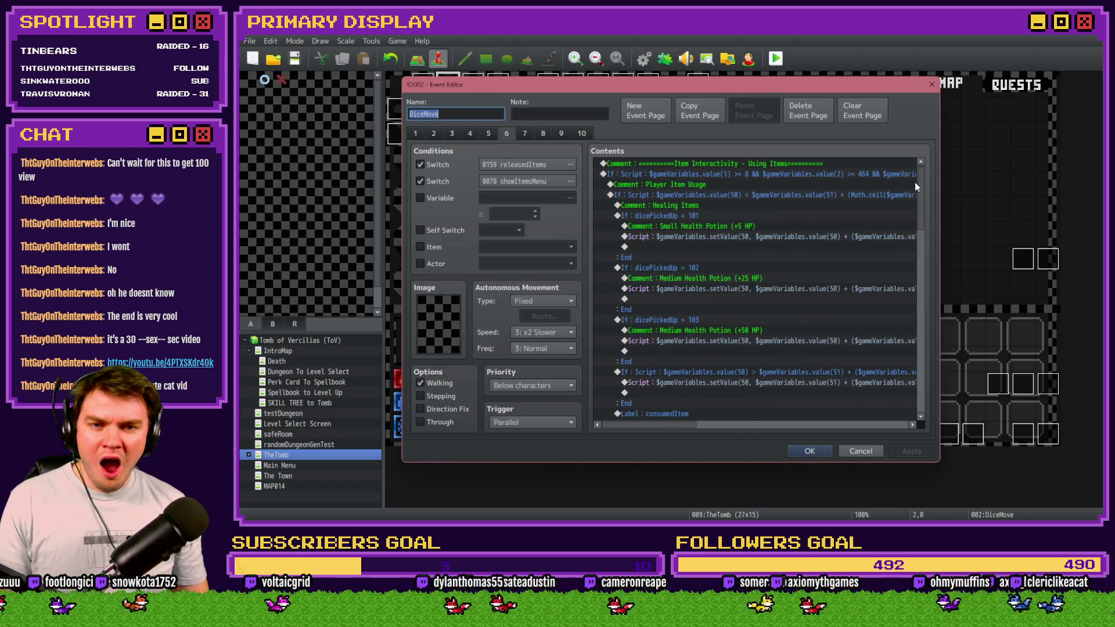
{"action": "left_click_drag", "start_coordinate": [920, 182], "coordinate": [921, 263]}
{"action": "scroll", "coordinate": [921, 266], "scroll_direction": "down", "scroll_amount": 8}
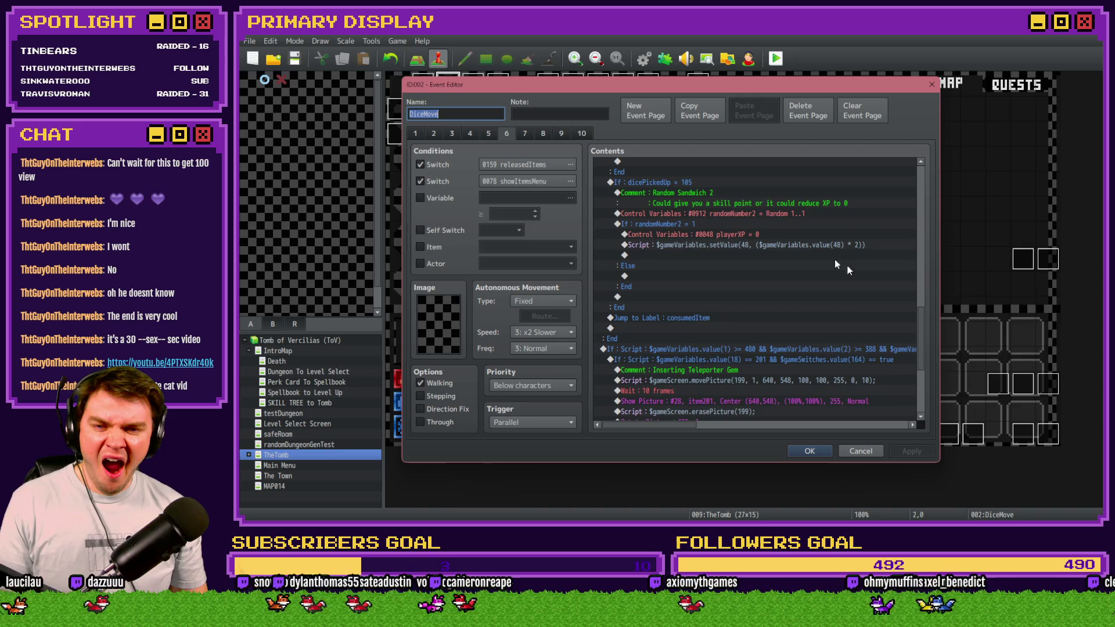
{"action": "left_click", "coordinate": [770, 235]}
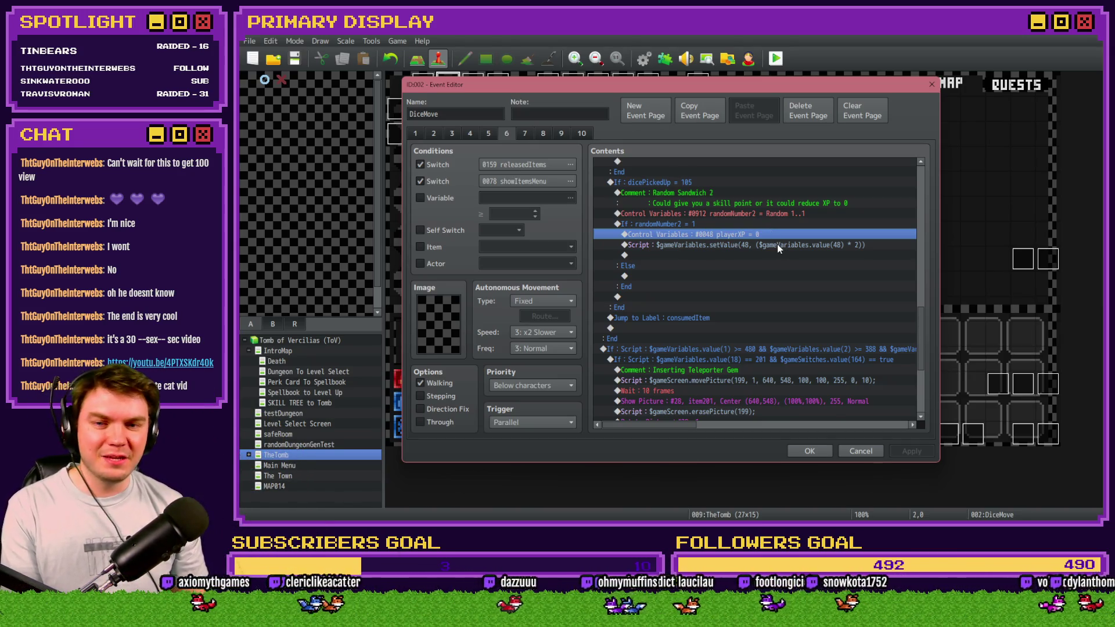
{"action": "key", "text": "Delete"}
Step: Save and playtest the game, choosing Axel's Wheel of Cheese perk card
{"action": "left_click", "coordinate": [810, 451]}
{"action": "left_click", "coordinate": [776, 58]}
{"action": "left_click", "coordinate": [629, 292]}
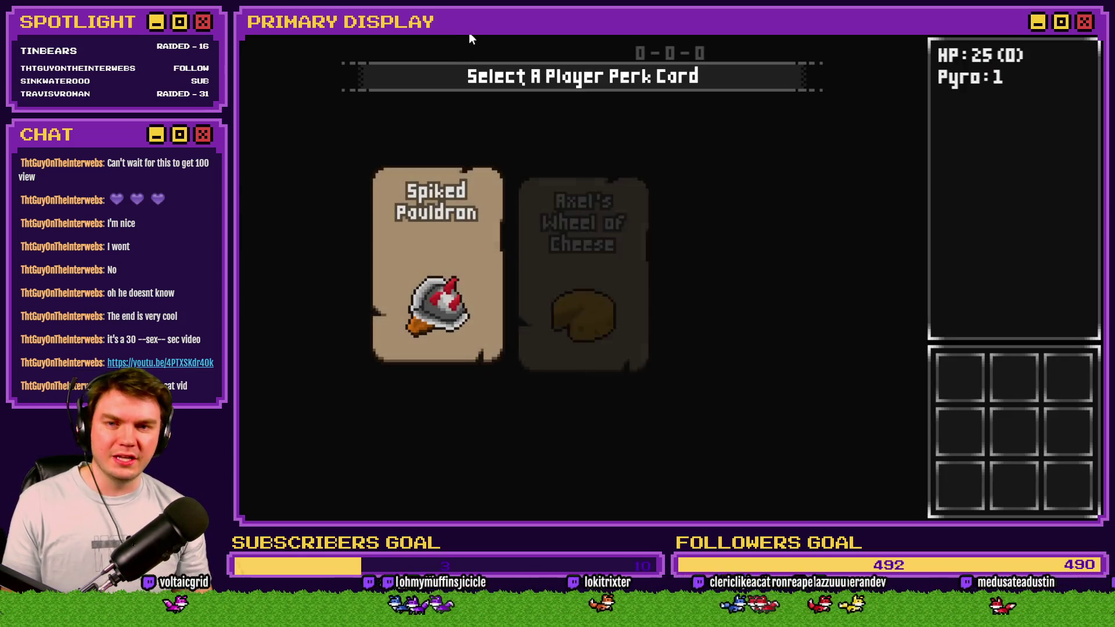
{"action": "left_click", "coordinate": [559, 215]}
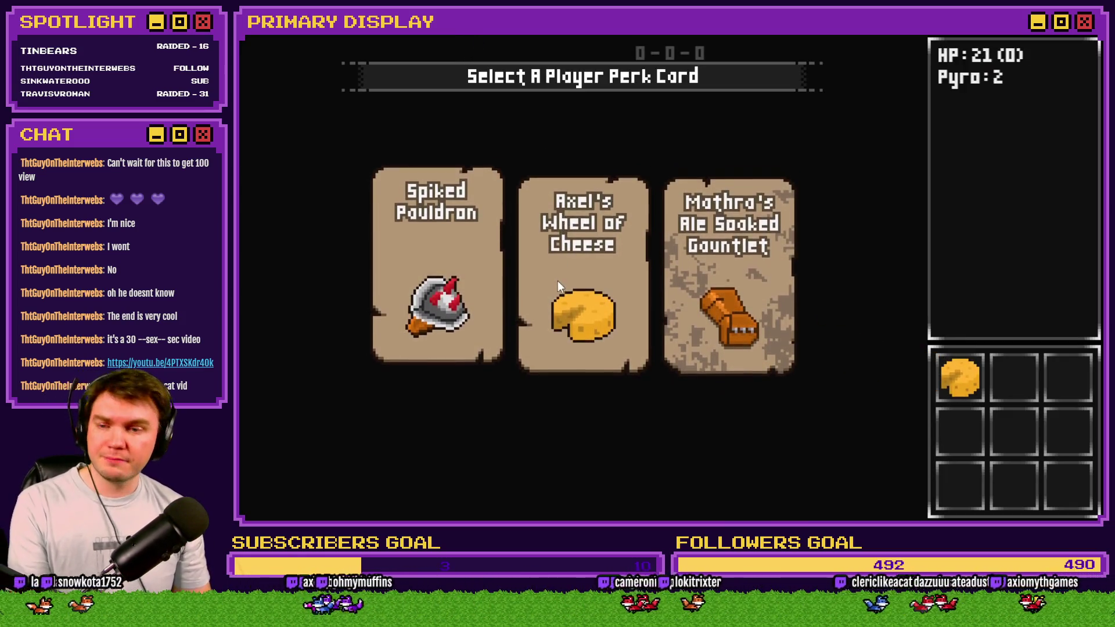
Step: Set variable 0048 playerXP to 10 through the F9 debug window and show the ITEMS inventory
{"action": "key", "text": "F9"}
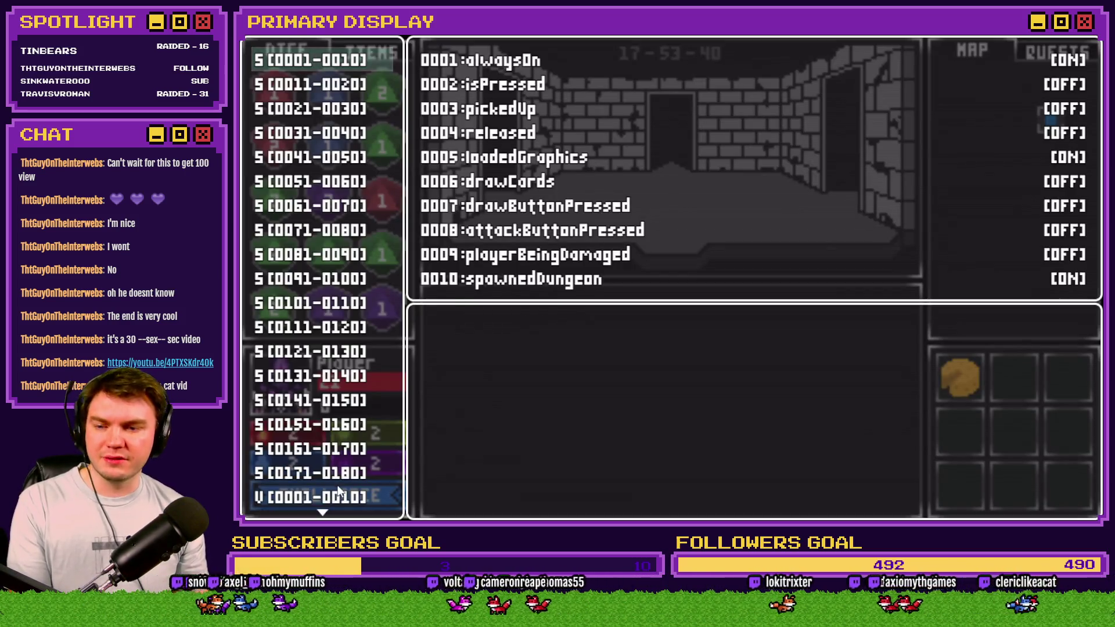
{"action": "scroll", "coordinate": [339, 492], "scroll_direction": "down", "scroll_amount": 4}
{"action": "key", "text": "Return"}
{"action": "key", "text": "Up"}
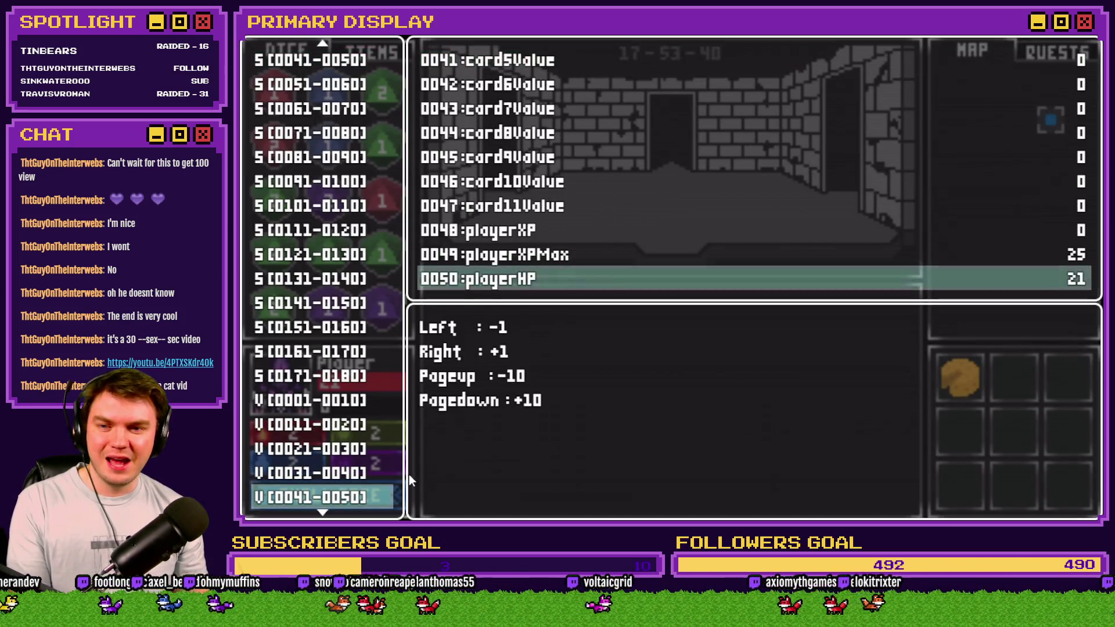
{"action": "key", "text": "Up"}
{"action": "key", "text": "Up"}
{"action": "key", "text": "Right"}
{"action": "key", "text": "Right"}
{"action": "key", "text": "Right"}
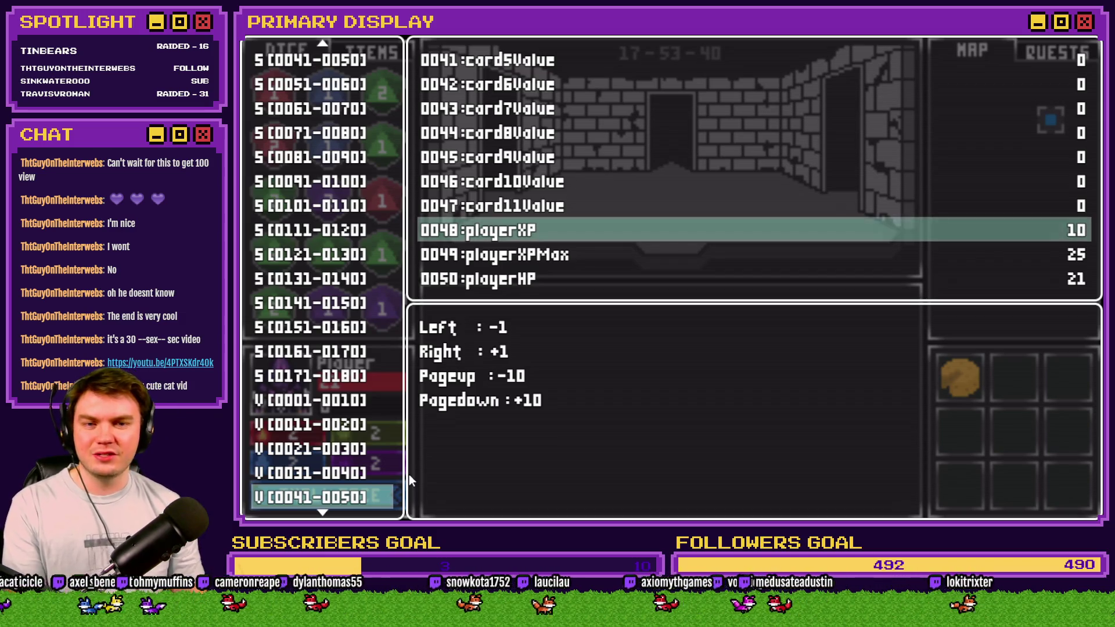
{"action": "key", "text": "Escape"}
{"action": "key", "text": "Escape"}
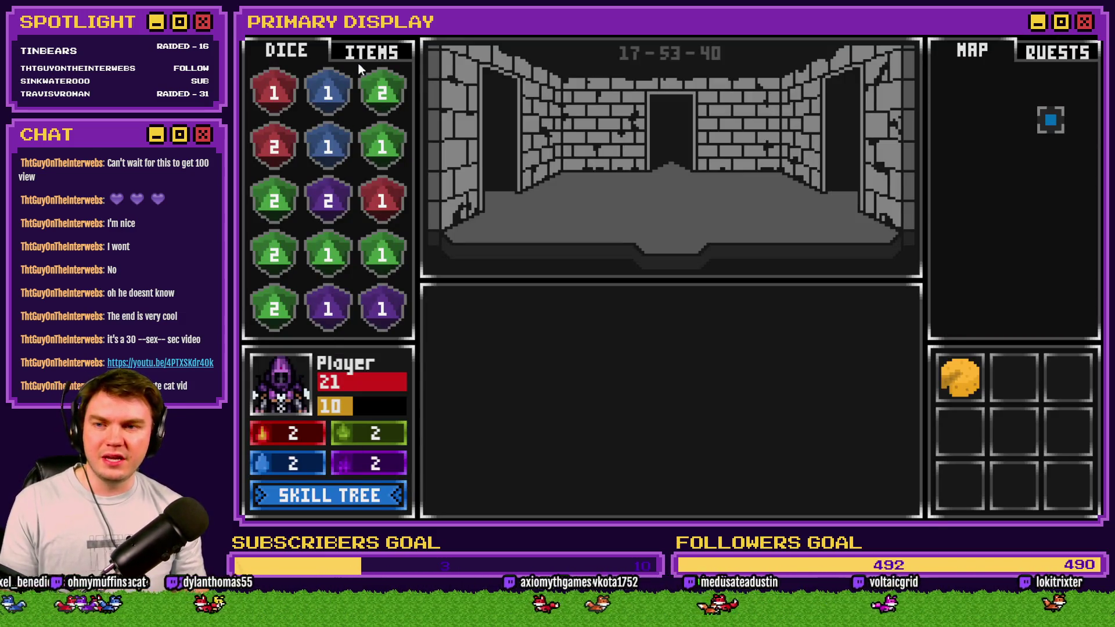
{"action": "left_click", "coordinate": [366, 60]}
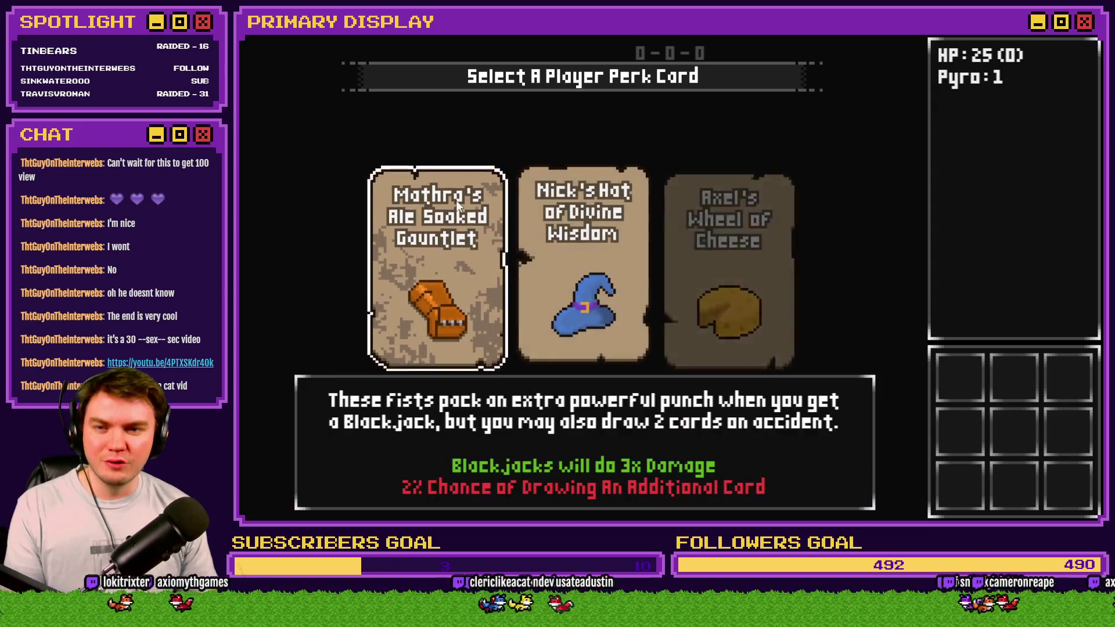
{"action": "left_click", "coordinate": [486, 227]}
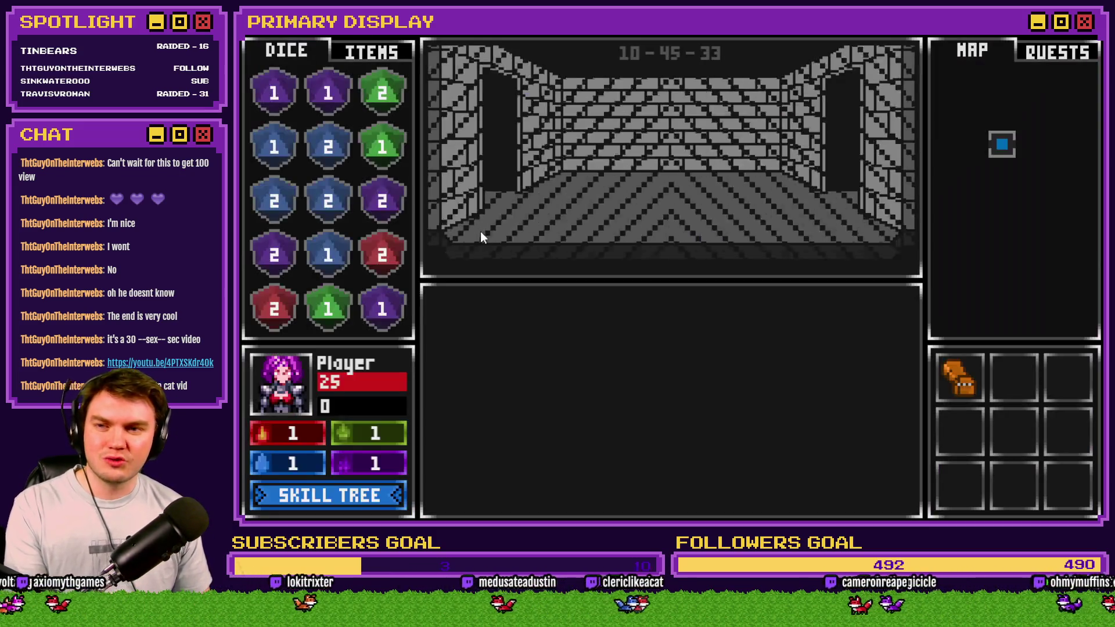
Step: Set variable V0048 playerXP to 10 through the F9 debug screen
{"action": "key", "text": "F9"}
{"action": "left_click", "coordinate": [337, 496]}
{"action": "key", "text": "Down"}
{"action": "key", "text": "Down"}
{"action": "key", "text": "Down"}
{"action": "key", "text": "Down"}
{"action": "key", "text": "Up"}
{"action": "key", "text": "Return"}
{"action": "key", "text": "Up"}
{"action": "key", "text": "Up"}
{"action": "key", "text": "Up"}
{"action": "key", "text": "Up"}
{"action": "key", "text": "Page_Down"}
{"action": "key", "text": "Down"}
{"action": "key", "text": "Page_Down"}
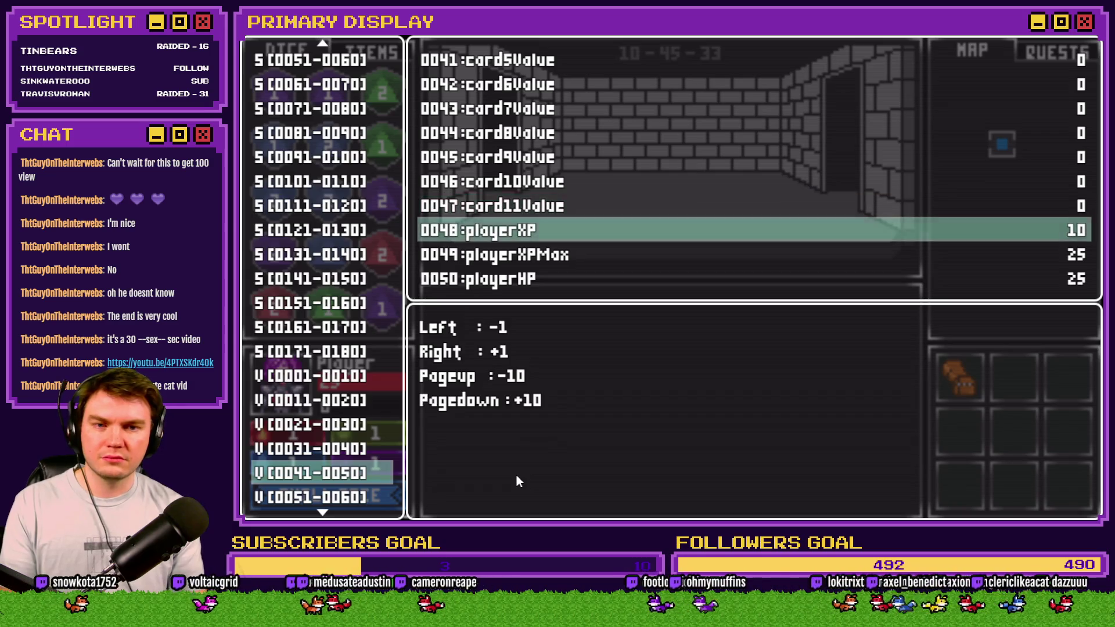
{"action": "key", "text": "Escape"}
{"action": "key", "text": "Escape"}
Step: Feed four random sandwiches to the player, doubling XP to 20, 40, 80 and 160
{"action": "left_click", "coordinate": [366, 52]}
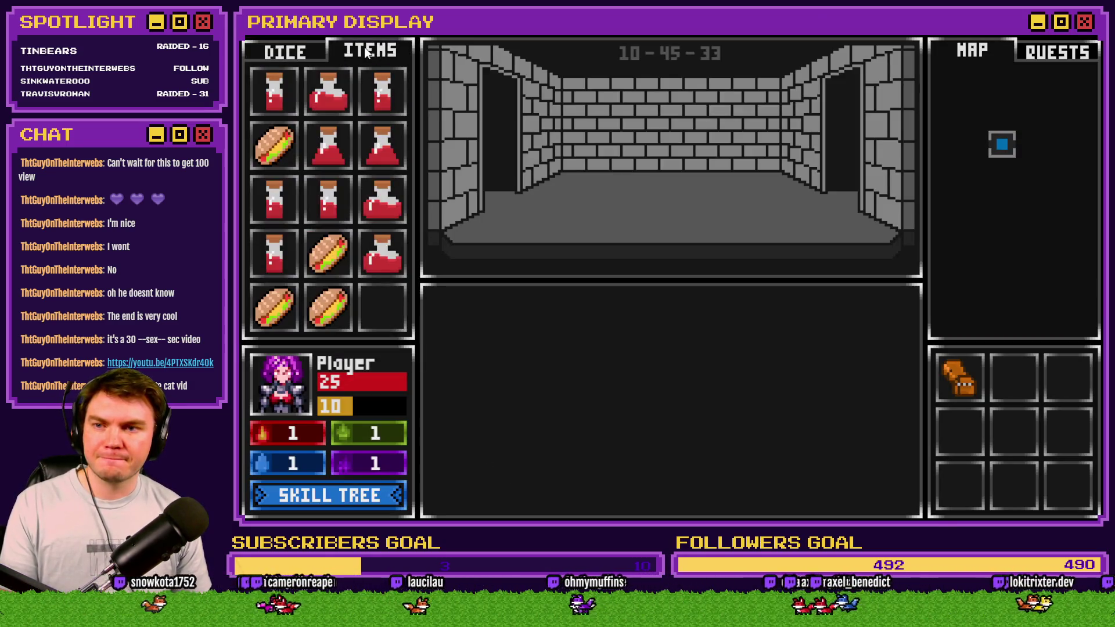
{"action": "mouse_move", "coordinate": [281, 145]}
{"action": "left_click_drag", "start_coordinate": [280, 145], "coordinate": [285, 395]}
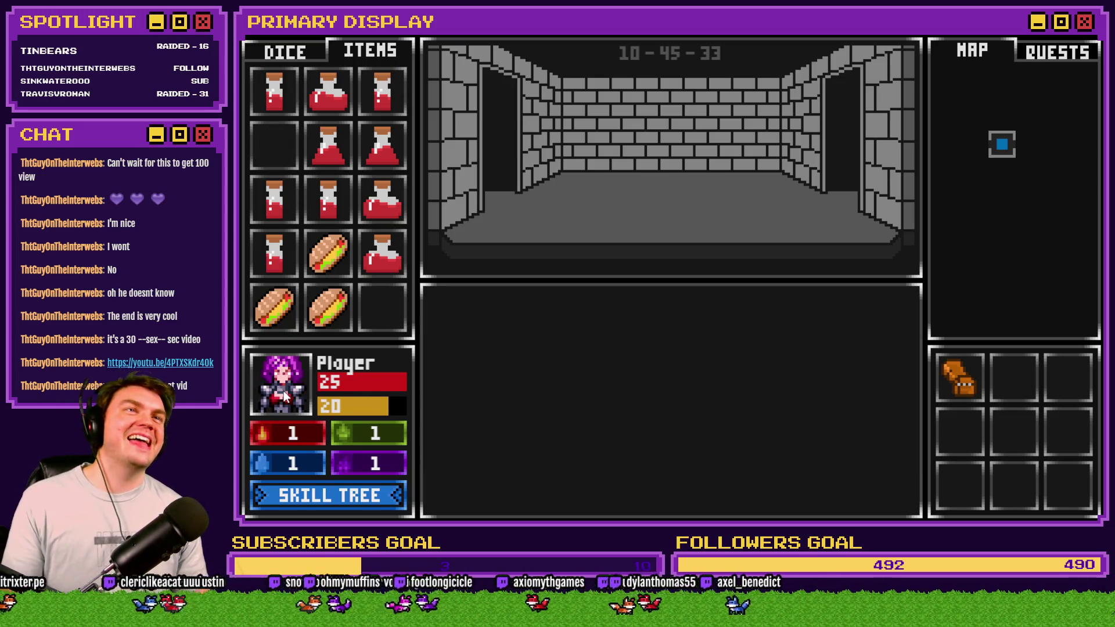
{"action": "mouse_move", "coordinate": [333, 261]}
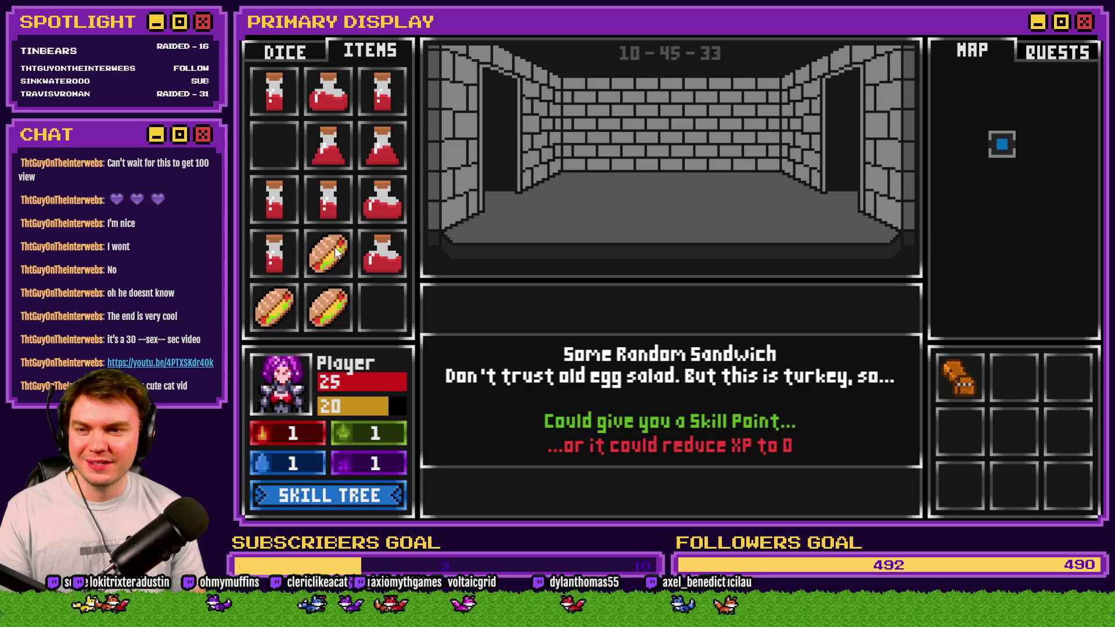
{"action": "left_click_drag", "start_coordinate": [335, 252], "coordinate": [284, 386]}
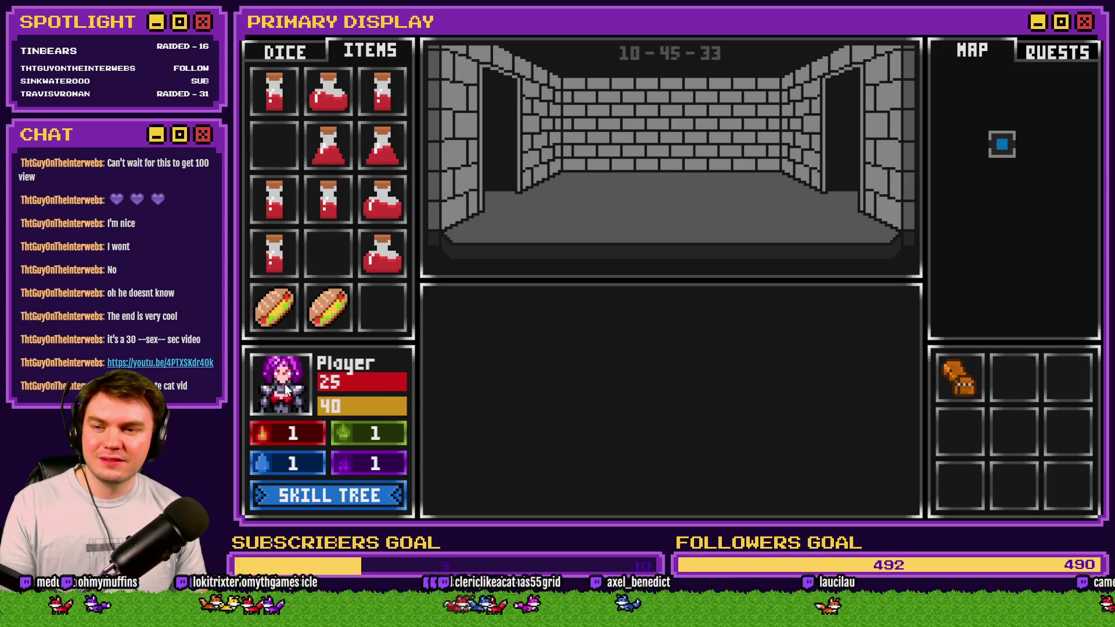
{"action": "left_click_drag", "start_coordinate": [328, 308], "coordinate": [283, 385]}
{"action": "mouse_move", "coordinate": [286, 323]}
{"action": "left_click_drag", "start_coordinate": [286, 323], "coordinate": [282, 386]}
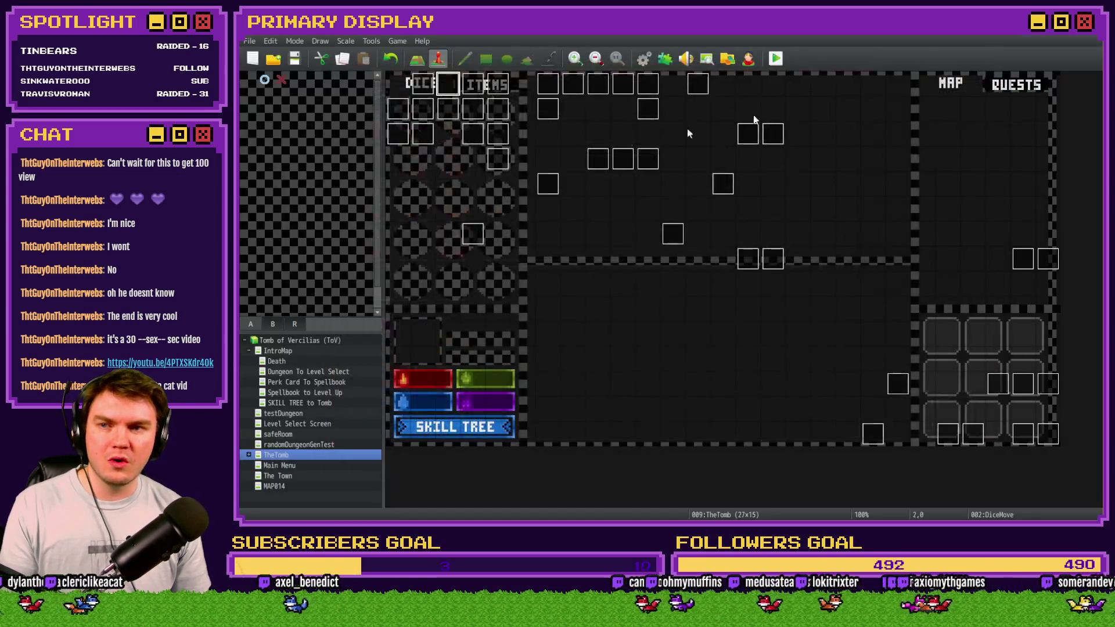
Step: Open the Draw And Attack event and go to its page 10
{"action": "double_click", "coordinate": [460, 87]}
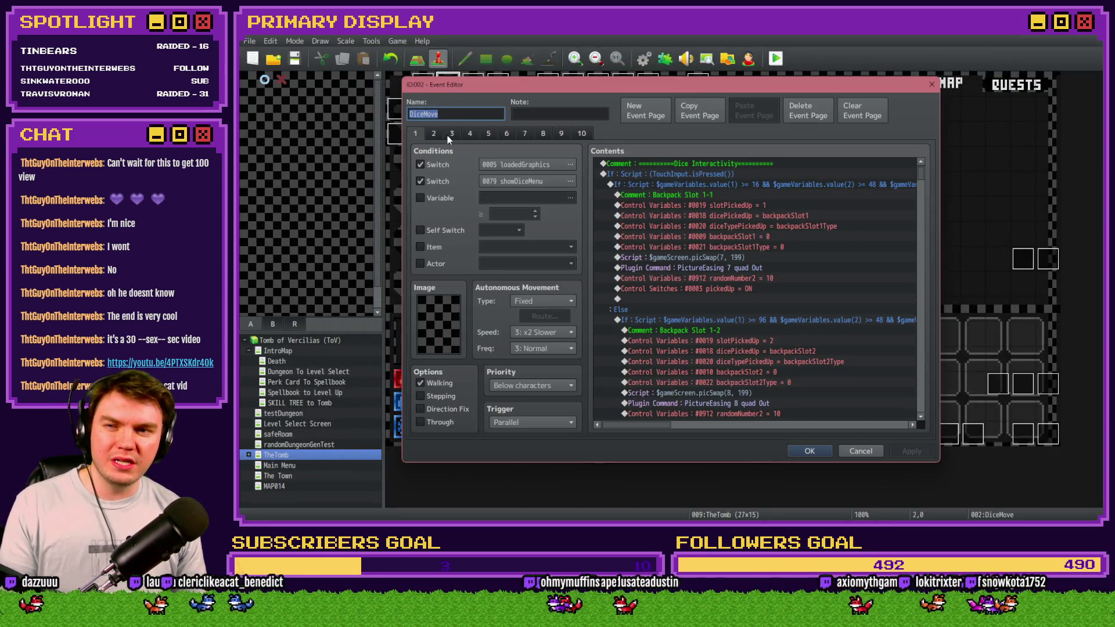
{"action": "key", "text": "Escape"}
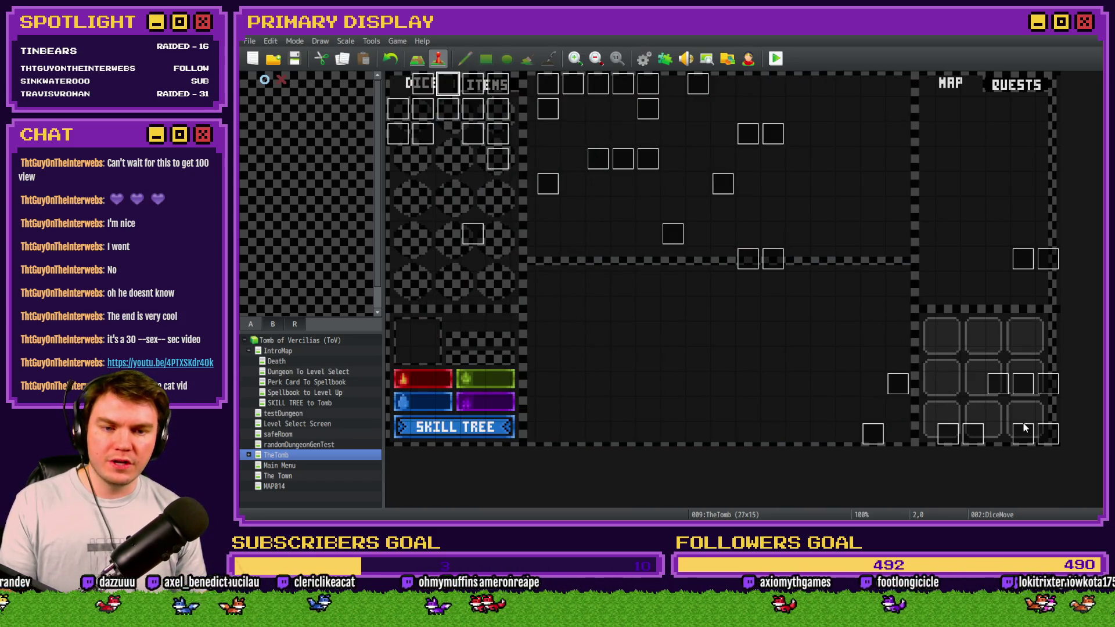
{"action": "double_click", "coordinate": [1023, 430]}
{"action": "left_click", "coordinate": [506, 135]}
{"action": "left_click_drag", "start_coordinate": [921, 192], "coordinate": [921, 229]}
{"action": "left_click", "coordinate": [582, 133]}
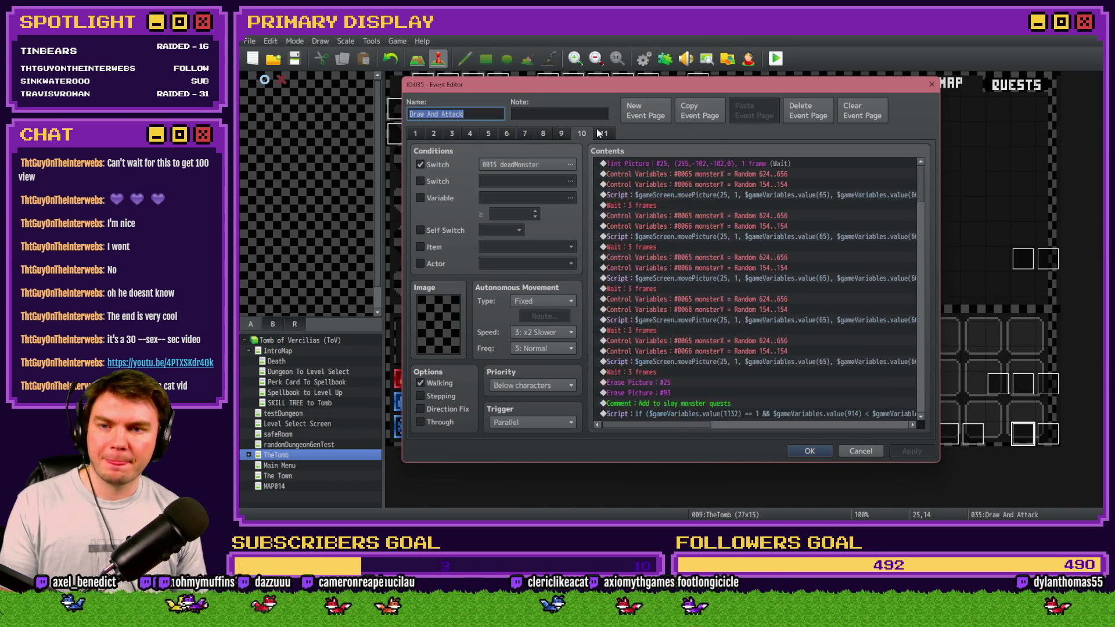
{"action": "mouse_move", "coordinate": [922, 186]}
{"action": "left_mouse_down"}
{"action": "mouse_move", "coordinate": [932, 274]}
{"action": "mouse_move", "coordinate": [933, 242]}
{"action": "mouse_move", "coordinate": [854, 242]}
{"action": "left_mouse_up"}
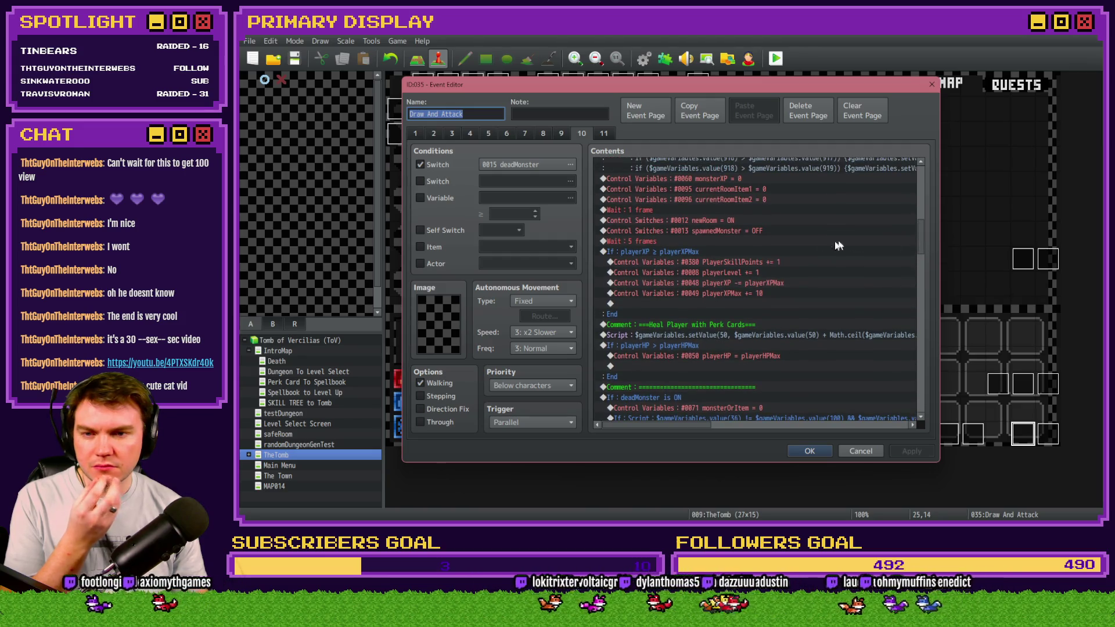
Step: Remove the four level-up Control Variables lines inside If playerXP ≥ playerXPMax and confirm
{"action": "left_click", "coordinate": [647, 252]}
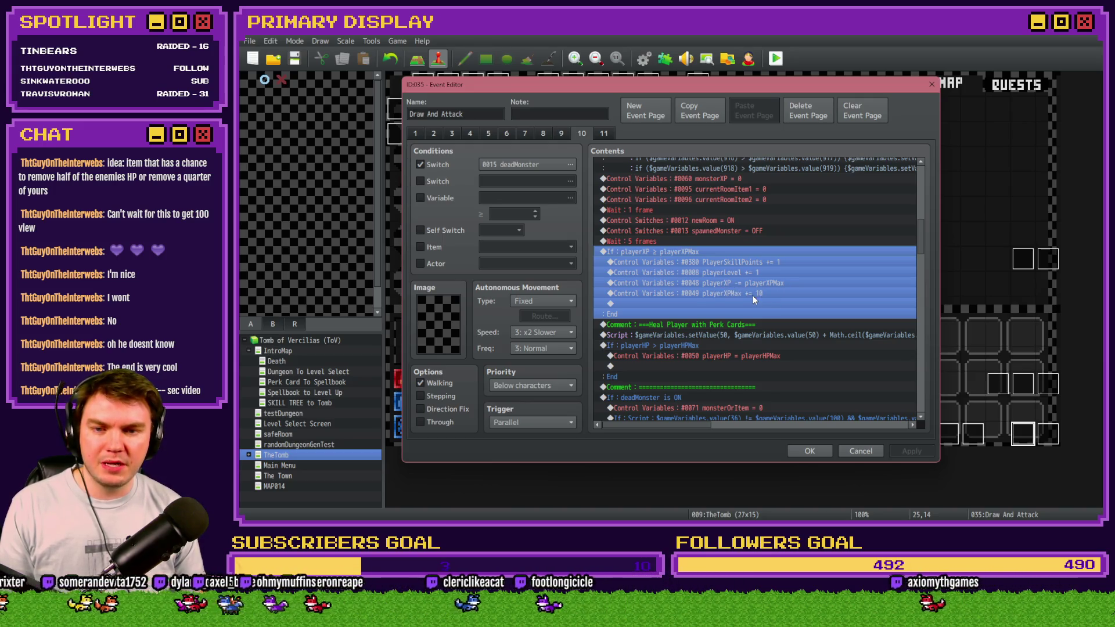
{"action": "left_click", "coordinate": [684, 262]}
{"action": "left_click", "coordinate": [690, 250]}
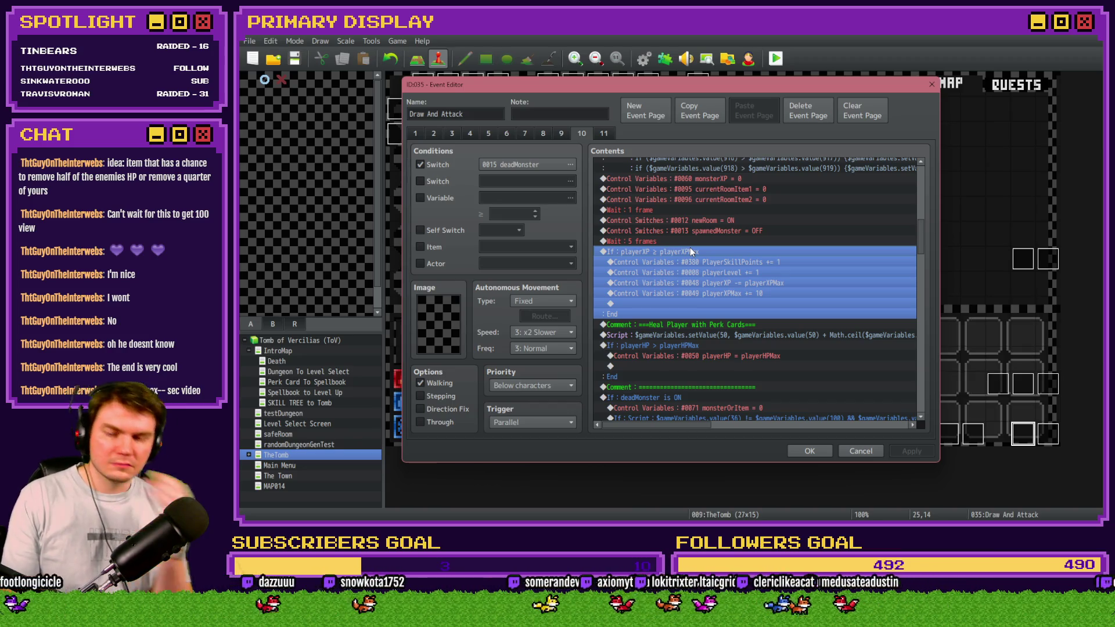
{"action": "left_click_drag", "start_coordinate": [689, 262], "coordinate": [689, 295]}
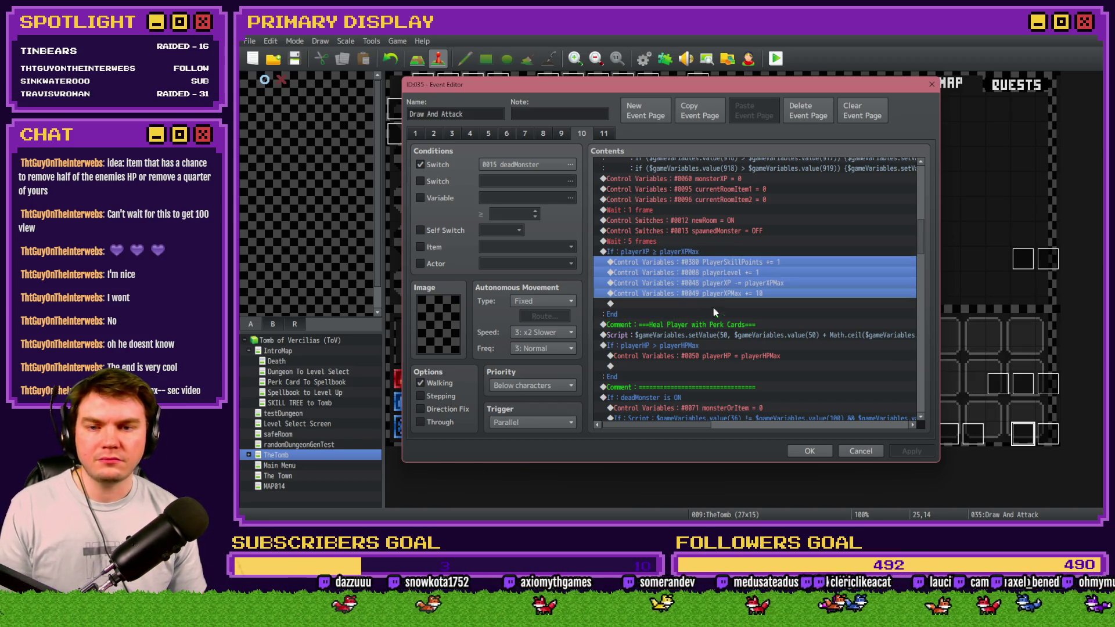
{"action": "key", "text": "Delete"}
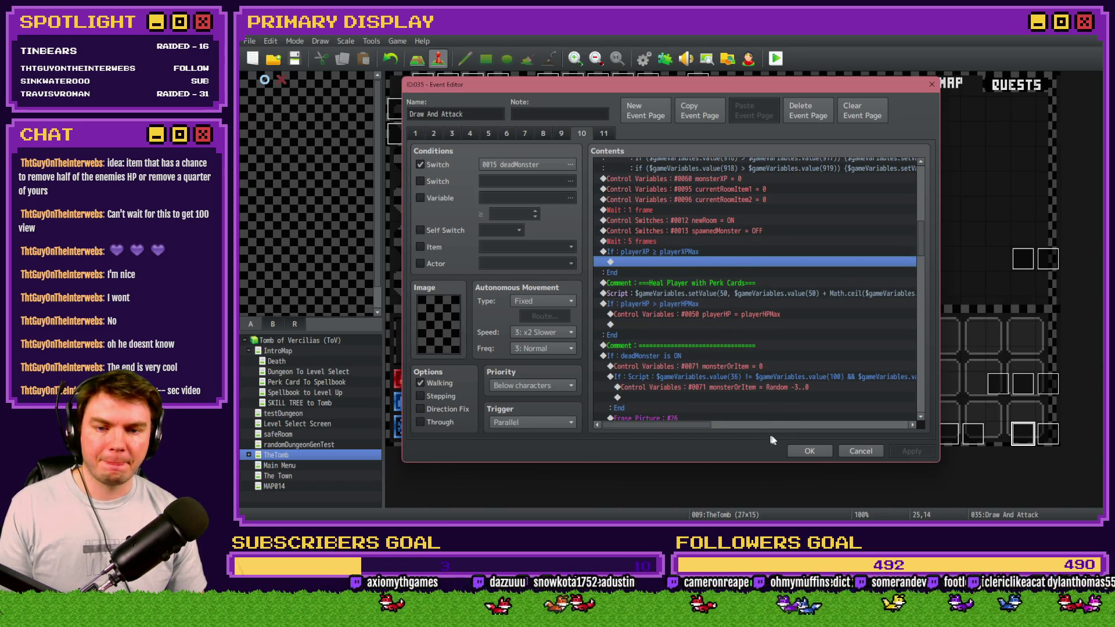
{"action": "left_click", "coordinate": [810, 451]}
Step: Create common event 0023 'PlayerLevel+', paste in the four level-up Control Variables commands, and save the database
{"action": "left_click", "coordinate": [644, 58]}
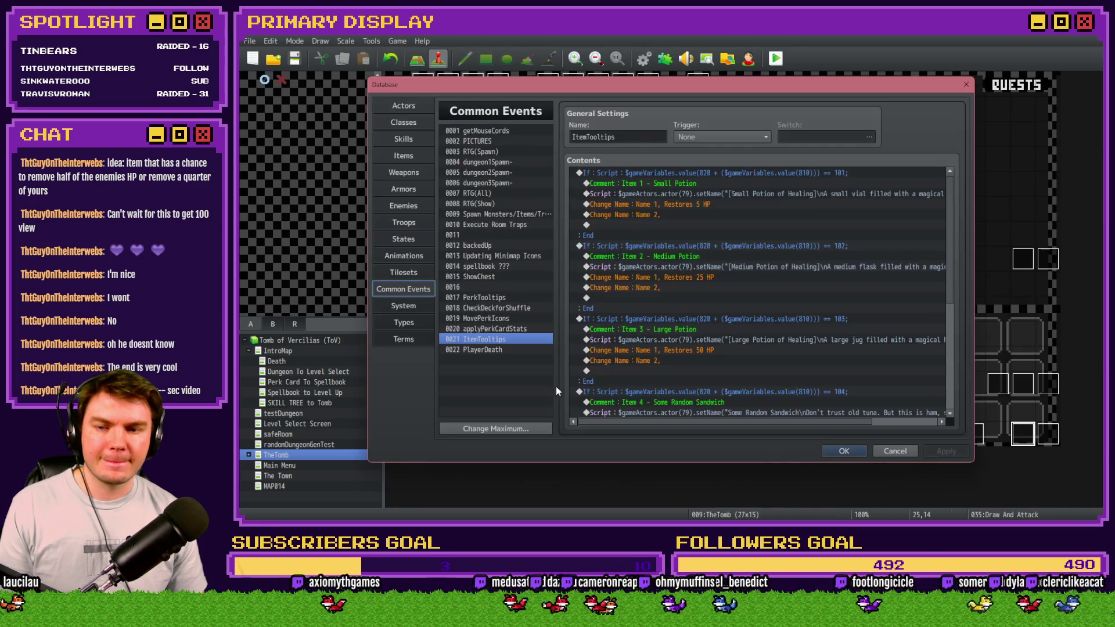
{"action": "left_click", "coordinate": [497, 428]}
{"action": "left_click", "coordinate": [475, 436]}
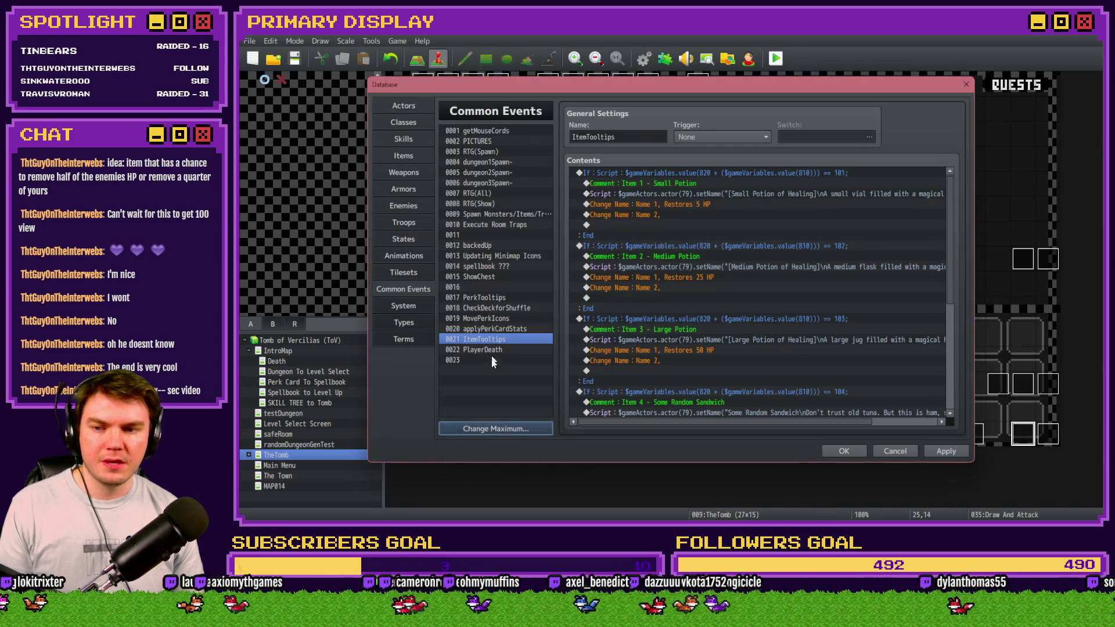
{"action": "left_click", "coordinate": [476, 360]}
{"action": "left_click", "coordinate": [608, 137]}
{"action": "type", "text": "la"}
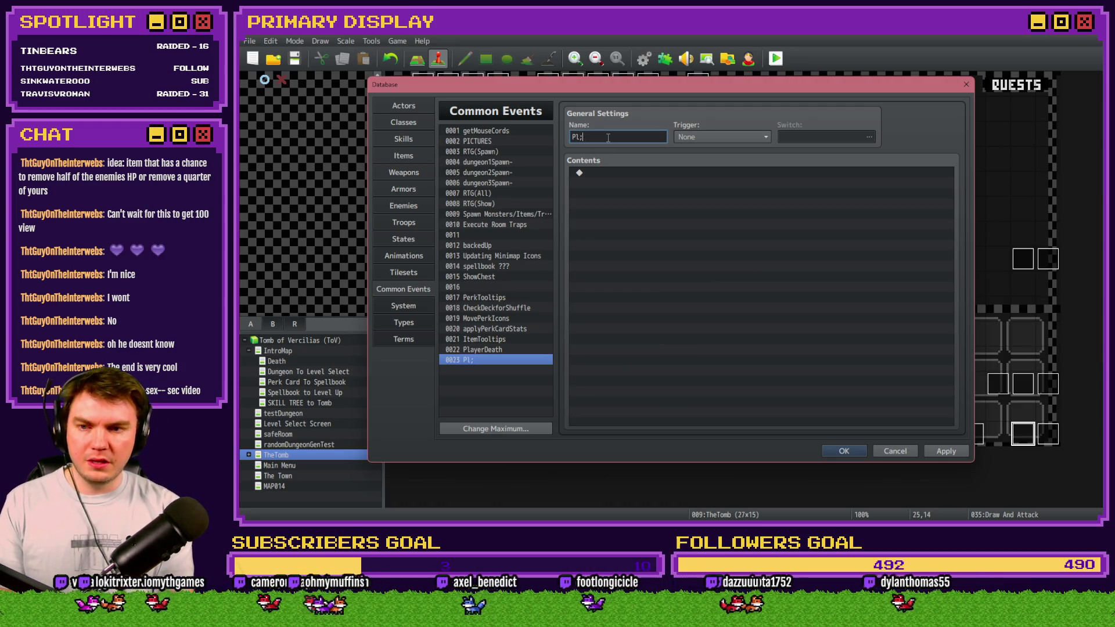
{"action": "type", "text": "yerLevel+"}
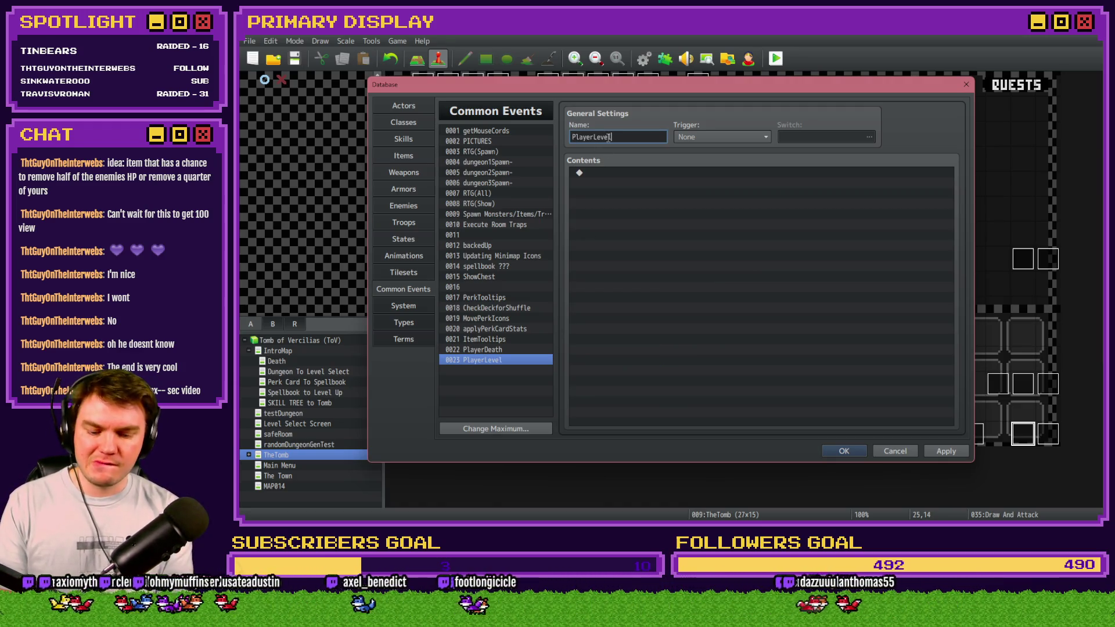
{"action": "left_click", "coordinate": [618, 170]}
{"action": "key", "text": "ctrl+v"}
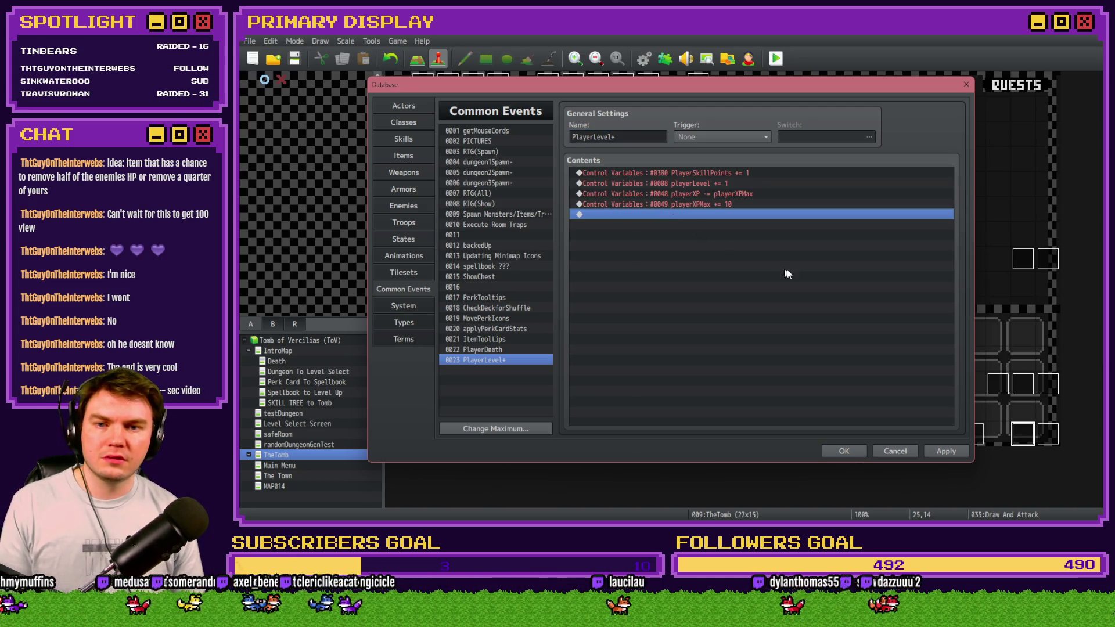
{"action": "left_click", "coordinate": [845, 448]}
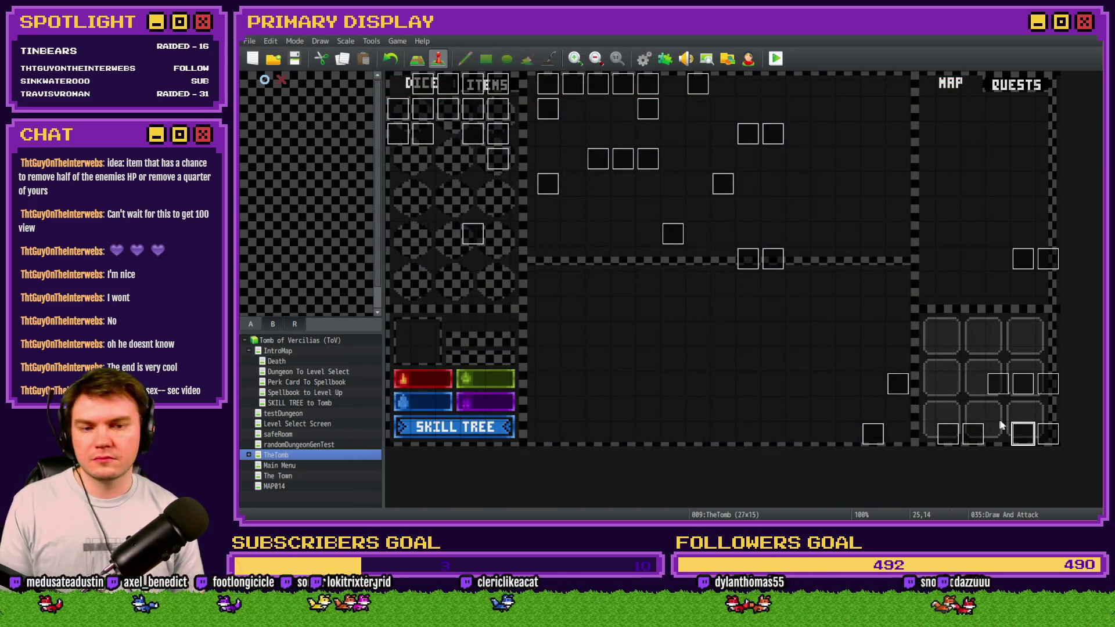
Step: Find the playerXP ≥ playerXPMax condition block on page 10 of the Draw And Attack event
{"action": "double_click", "coordinate": [1023, 433]}
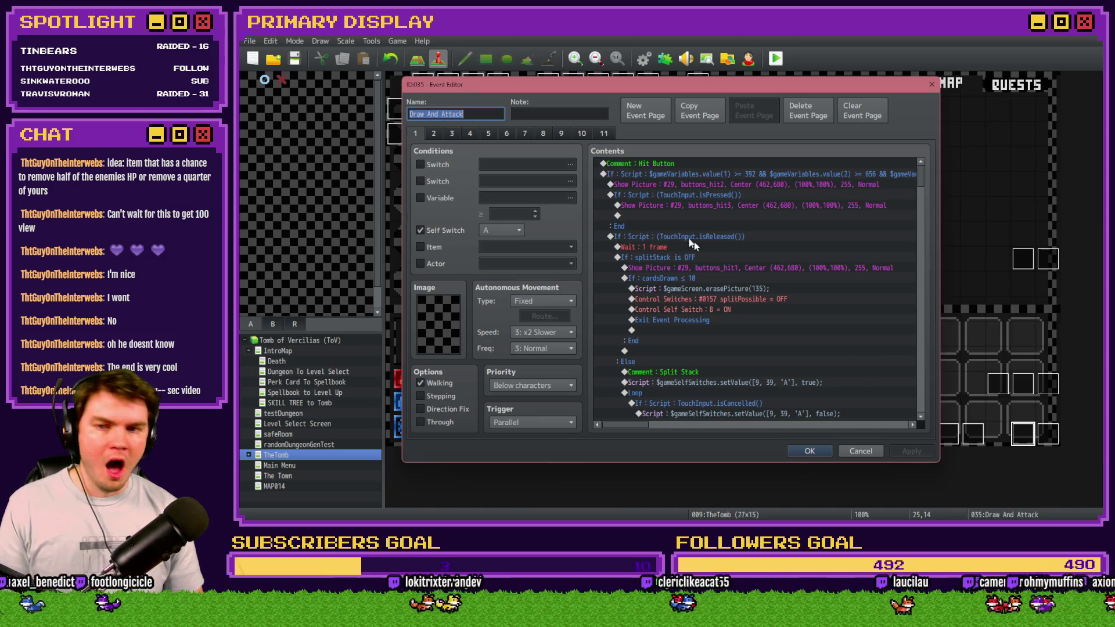
{"action": "left_click", "coordinate": [561, 133]}
{"action": "left_click", "coordinate": [581, 133]}
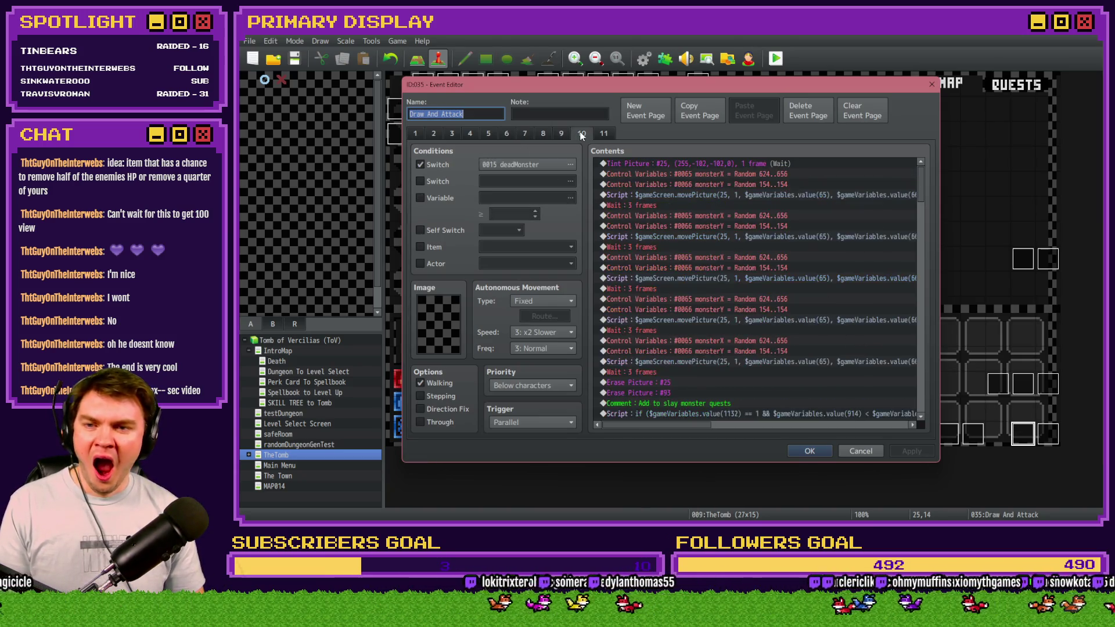
{"action": "scroll", "coordinate": [702, 285], "scroll_direction": "down", "scroll_amount": 5}
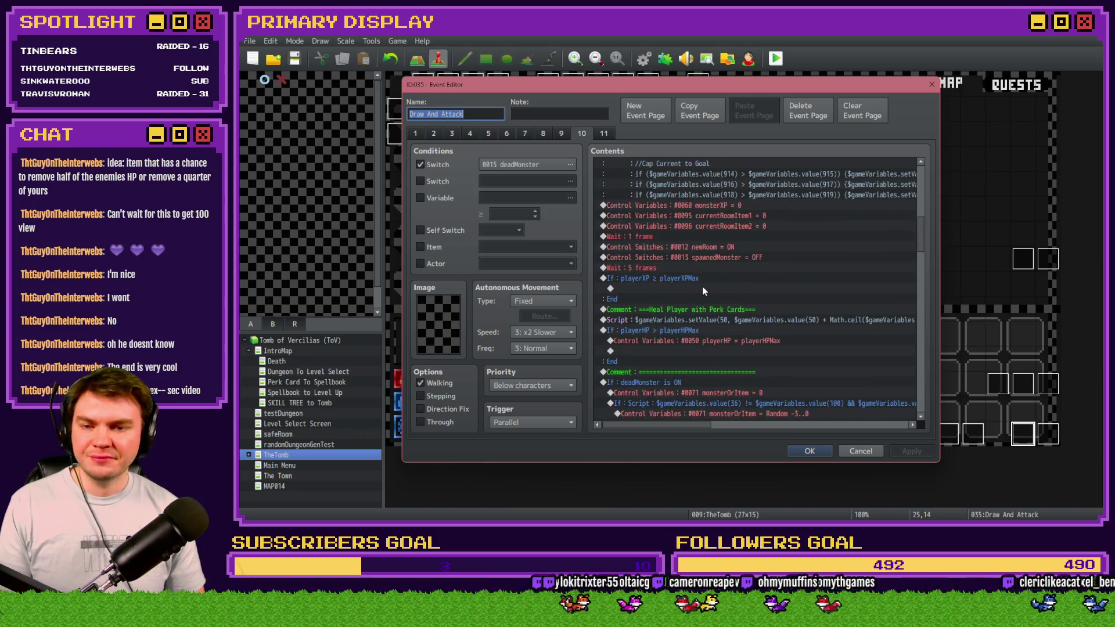
{"action": "left_click", "coordinate": [661, 277]}
{"action": "left_click", "coordinate": [659, 272]}
{"action": "left_click", "coordinate": [660, 279]}
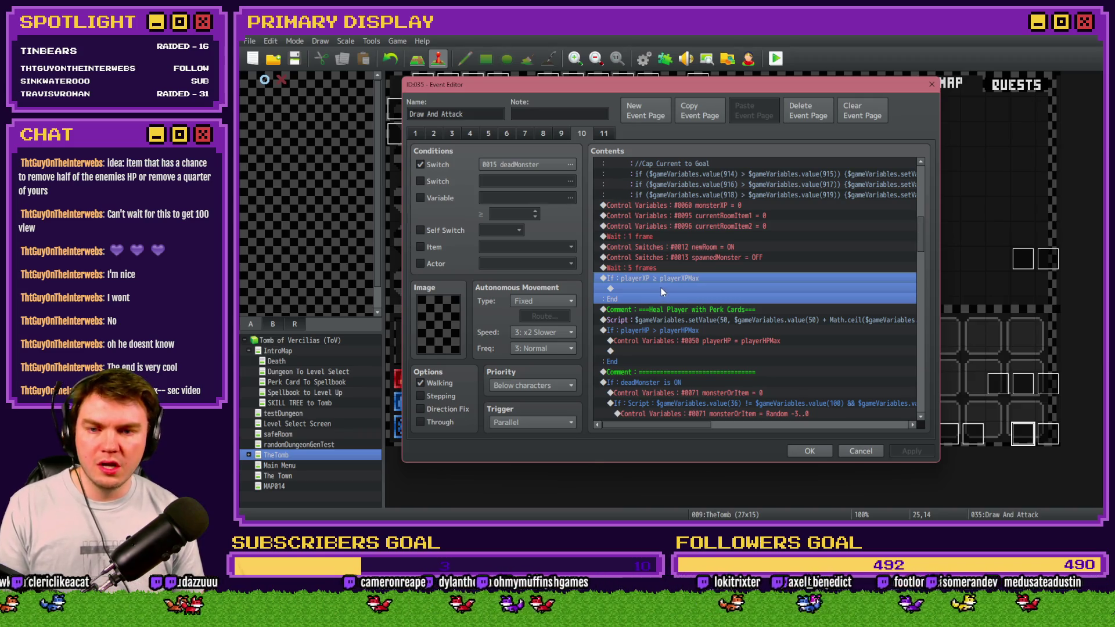
Step: Insert a Common Event call to PlayerLevel+ inside the playerXP ≥ playerXPMax branch
{"action": "double_click", "coordinate": [661, 289]}
{"action": "left_click", "coordinate": [693, 381]}
{"action": "left_click", "coordinate": [737, 289]}
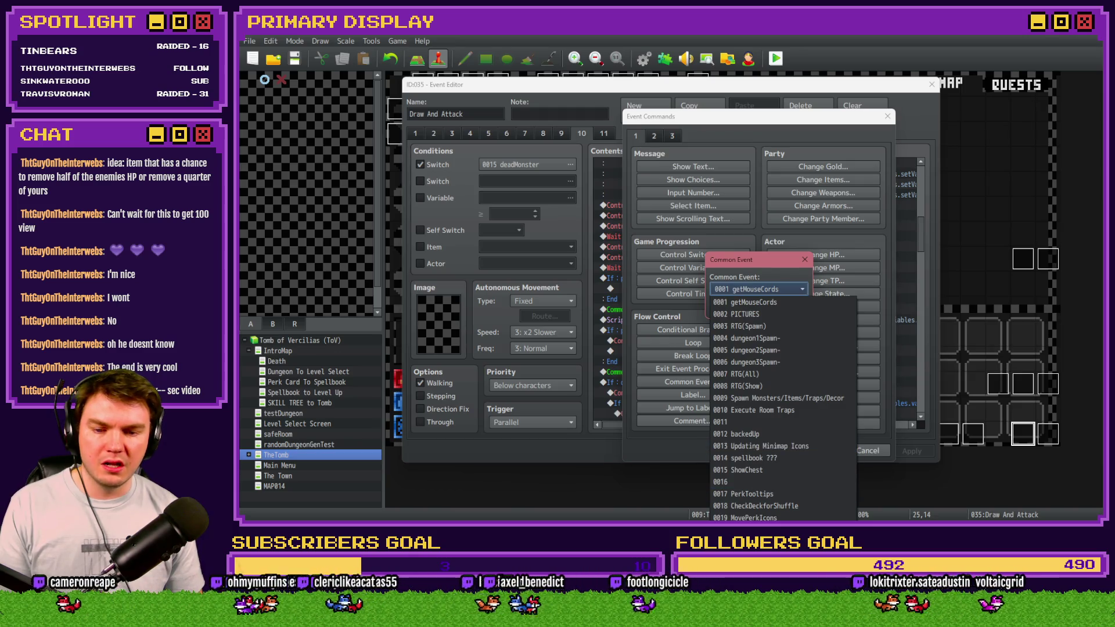
{"action": "left_click", "coordinate": [755, 530]}
{"action": "left_click", "coordinate": [733, 305]}
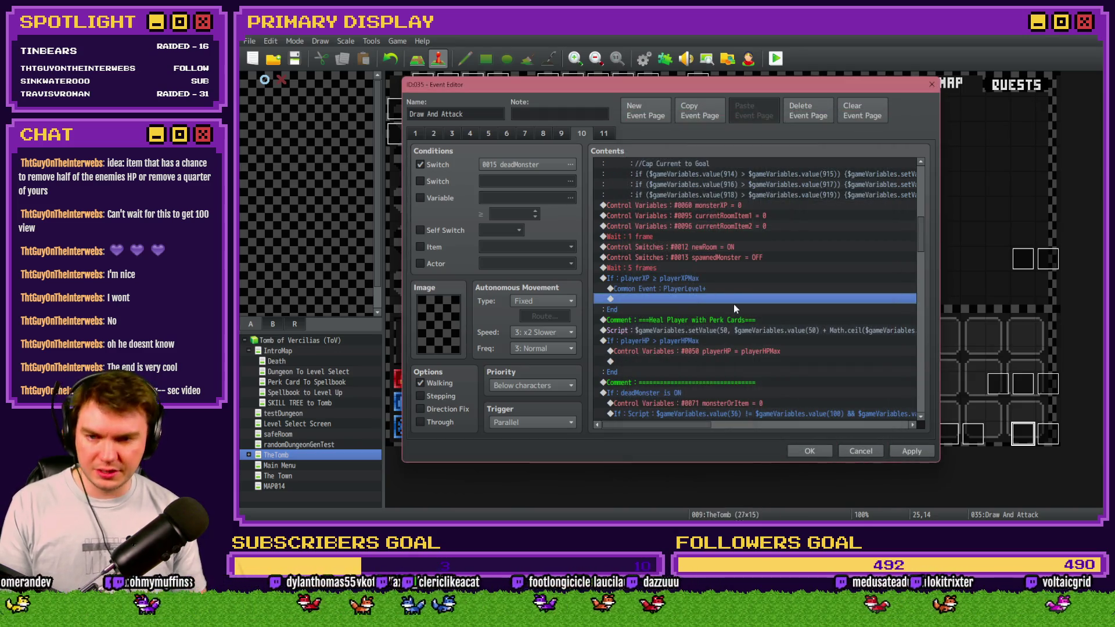
Step: Copy the XP check block, then apply and save the Draw And Attack event
{"action": "left_click", "coordinate": [707, 278]}
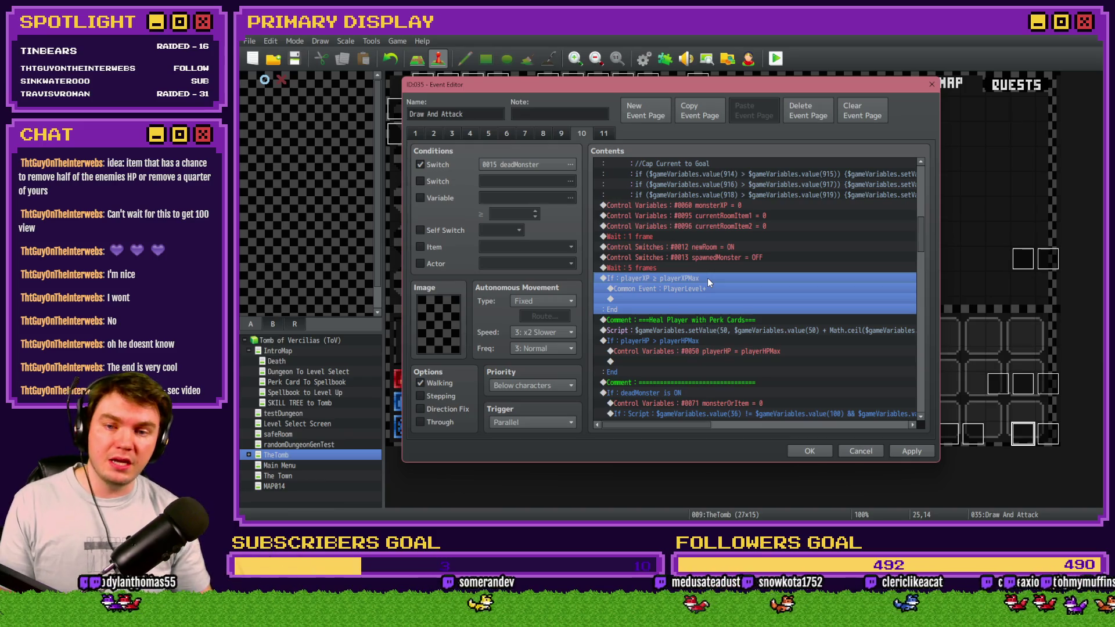
{"action": "left_click", "coordinate": [910, 451]}
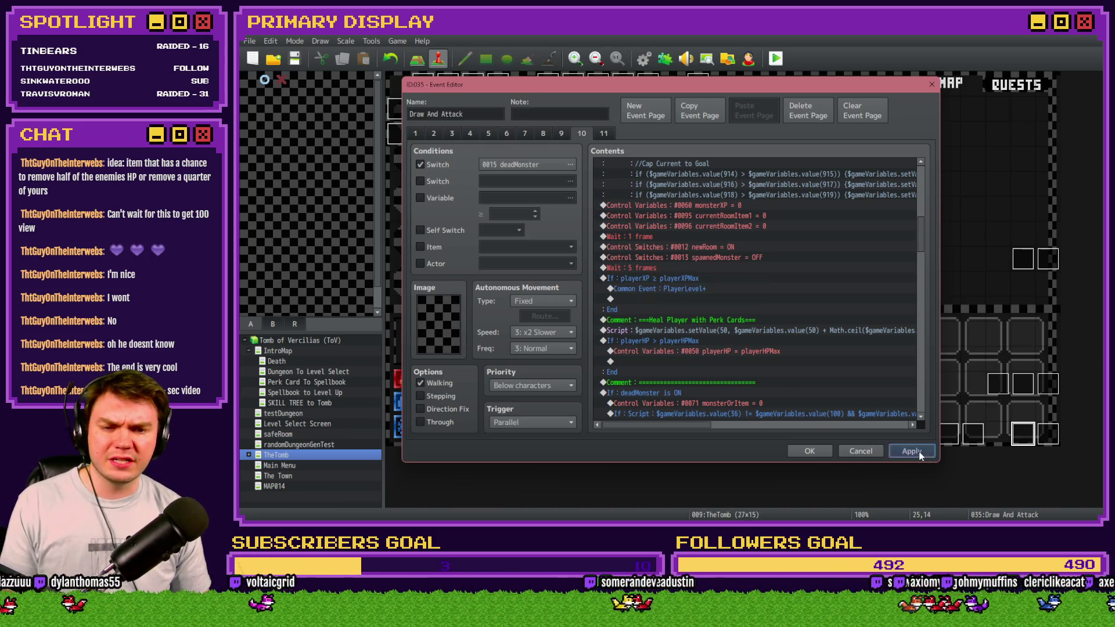
{"action": "left_click", "coordinate": [808, 453]}
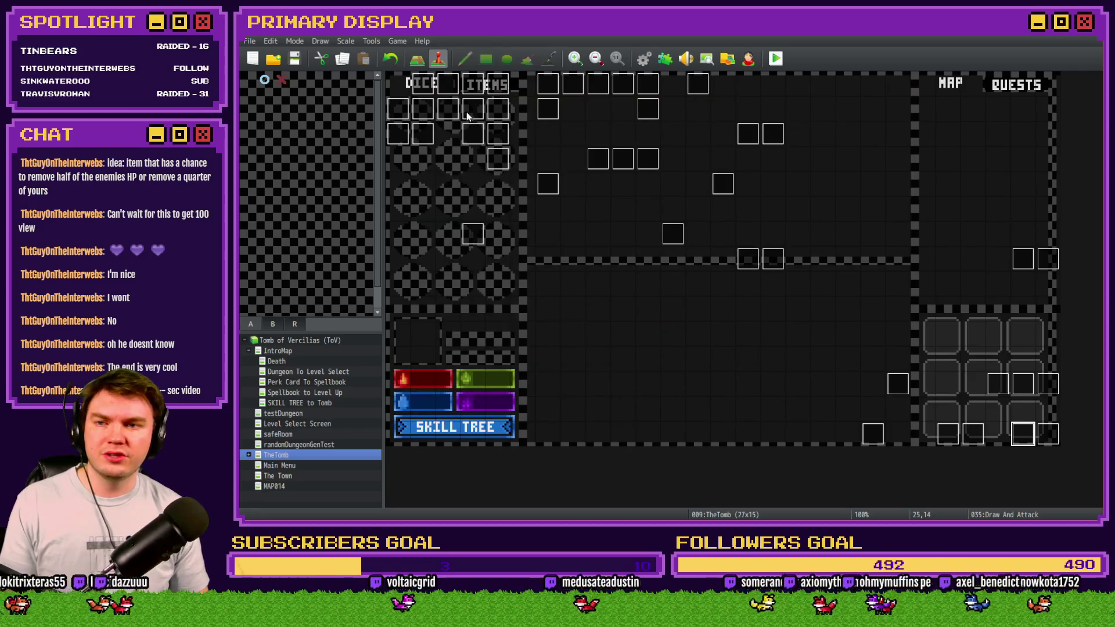
{"action": "double_click", "coordinate": [455, 81]}
{"action": "scroll", "coordinate": [671, 311], "scroll_direction": "down", "scroll_amount": 10}
{"action": "scroll", "coordinate": [711, 282], "scroll_direction": "up", "scroll_amount": 2}
{"action": "scroll", "coordinate": [697, 261], "scroll_direction": "down", "scroll_amount": 5}
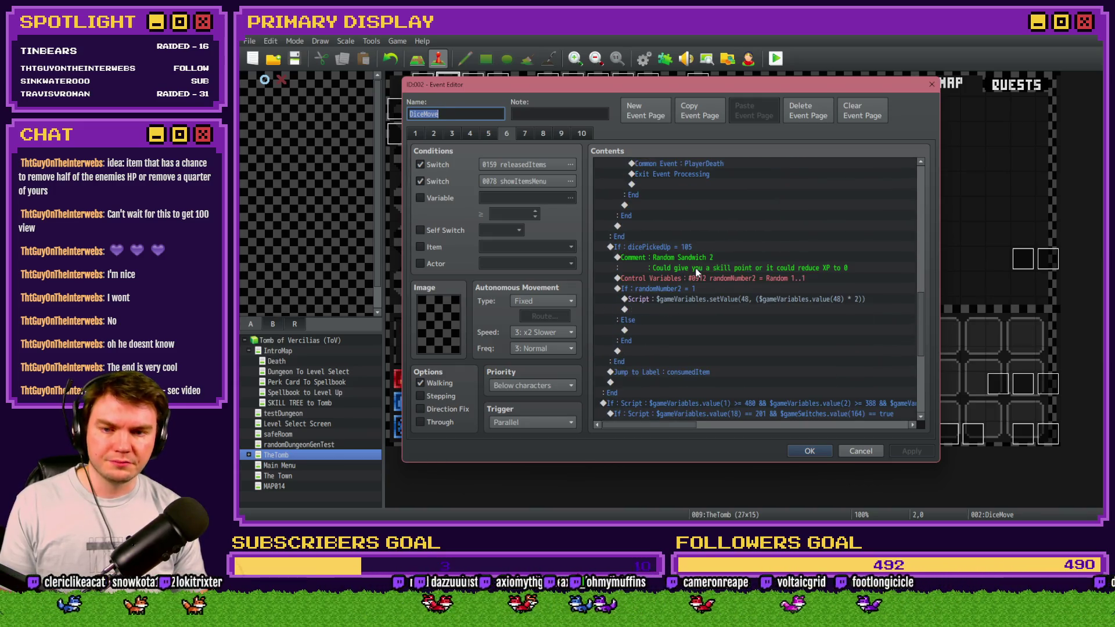
{"action": "left_click", "coordinate": [703, 299]}
{"action": "left_click", "coordinate": [703, 308]}
{"action": "key", "text": "ctrl+v"}
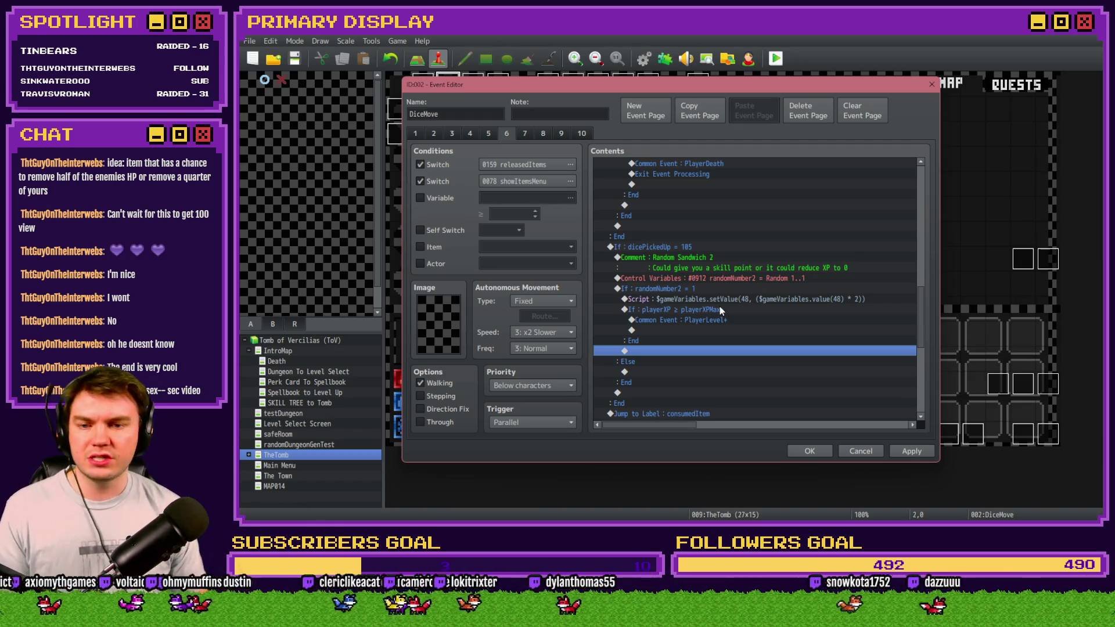
{"action": "left_click", "coordinate": [730, 325]}
{"action": "left_click", "coordinate": [730, 322]}
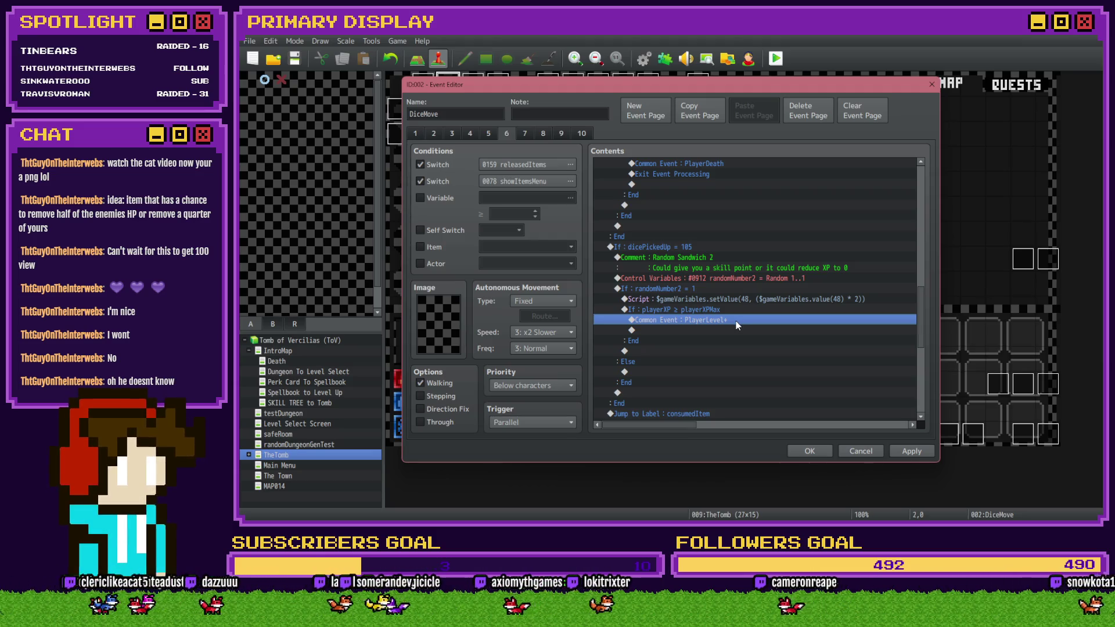
Step: Review DiceMove's playerXP ≥ playerXPMax block and close the event editor with OK
{"action": "left_click", "coordinate": [731, 310]}
{"action": "left_click", "coordinate": [731, 308]}
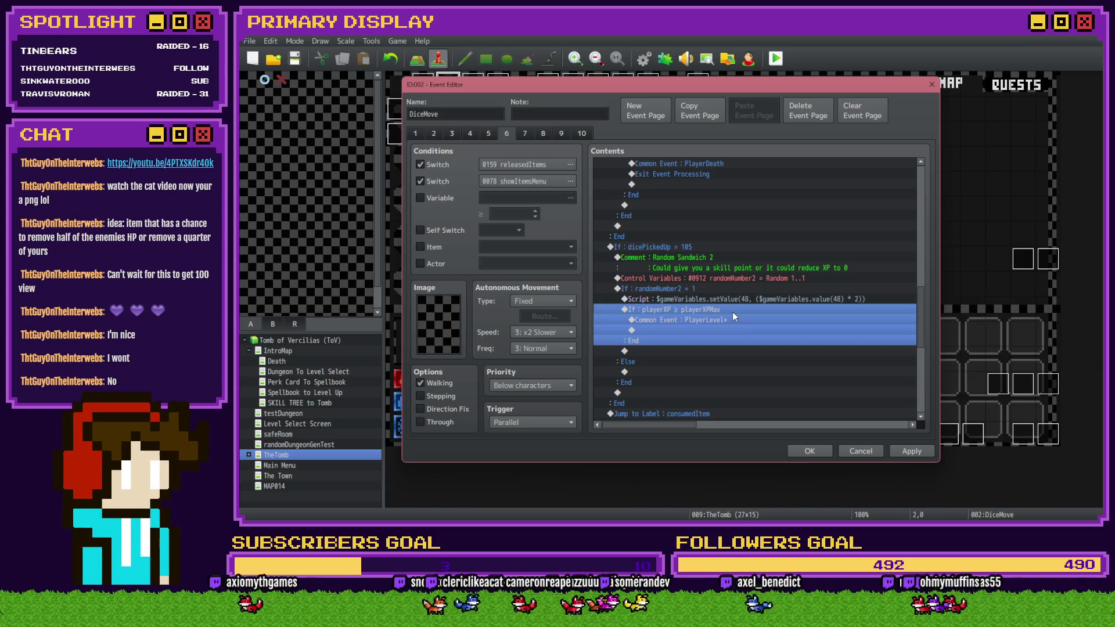
{"action": "left_click", "coordinate": [734, 300]}
{"action": "left_click", "coordinate": [737, 308]}
{"action": "left_click", "coordinate": [736, 305]}
{"action": "left_click", "coordinate": [736, 312]}
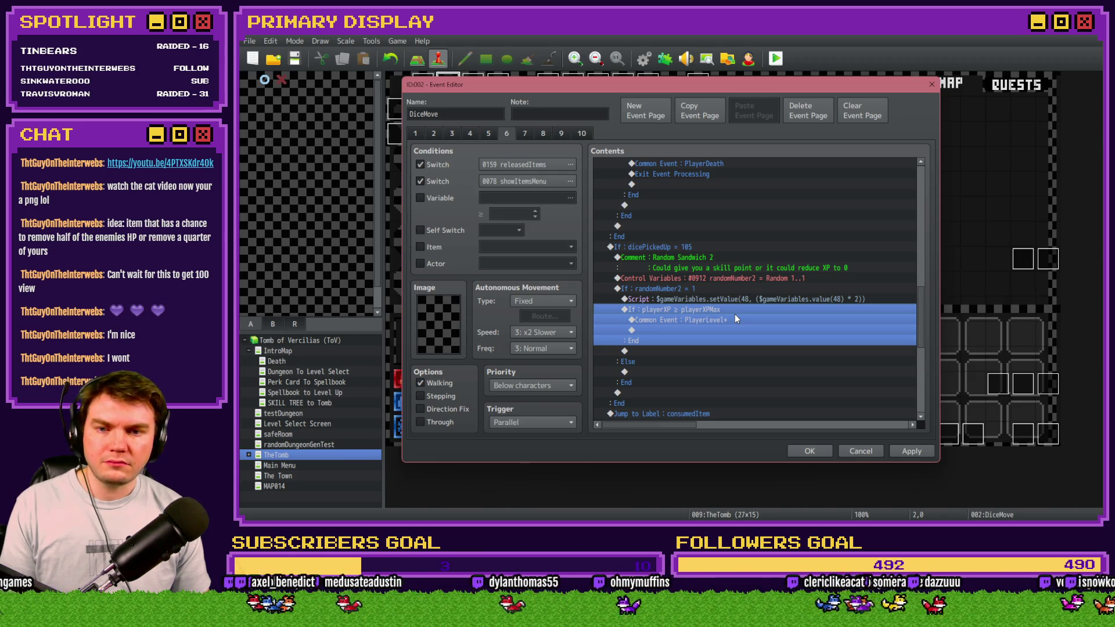
{"action": "left_click", "coordinate": [809, 451]}
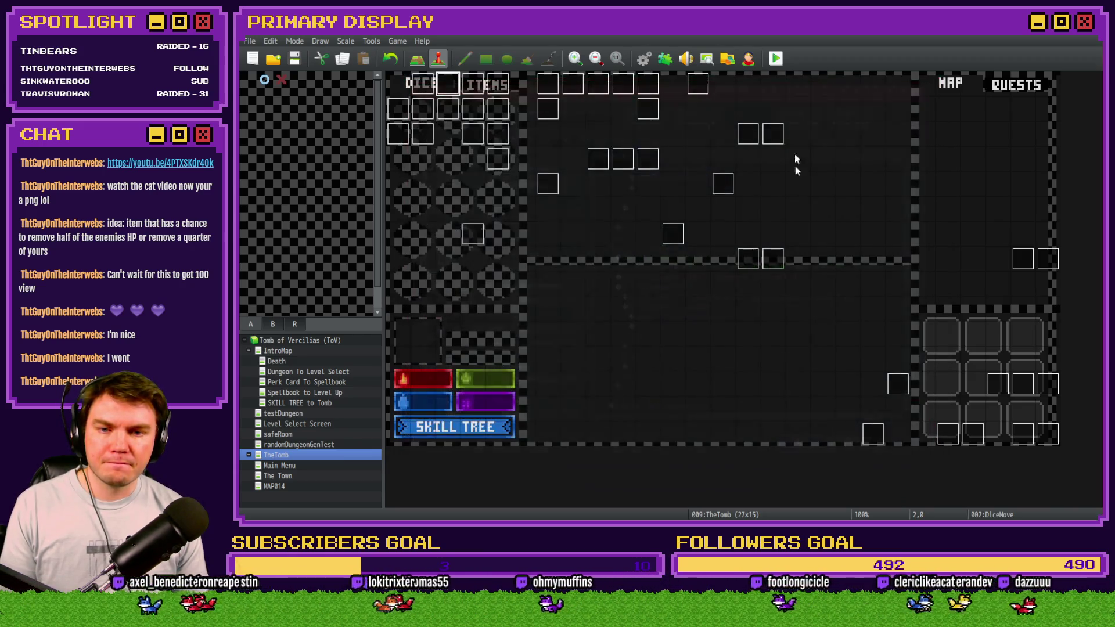
{"action": "left_click", "coordinate": [776, 58]}
Step: Start a playtest, take the cheese perk, and check playerXP in the F9 debug variables
{"action": "left_click", "coordinate": [642, 293]}
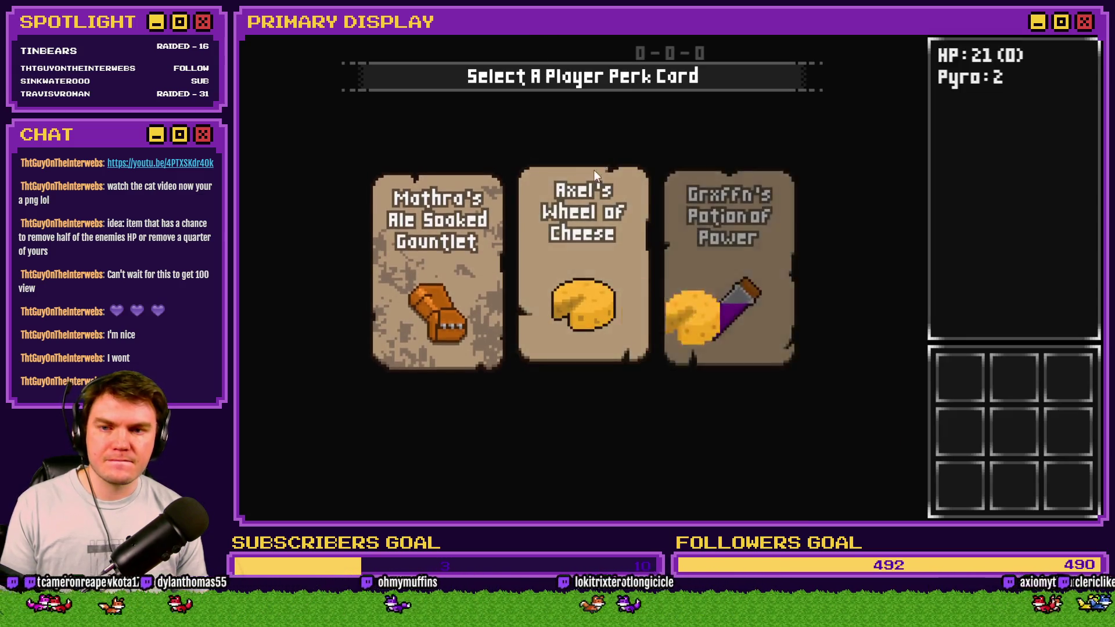
{"action": "left_click", "coordinate": [594, 170]}
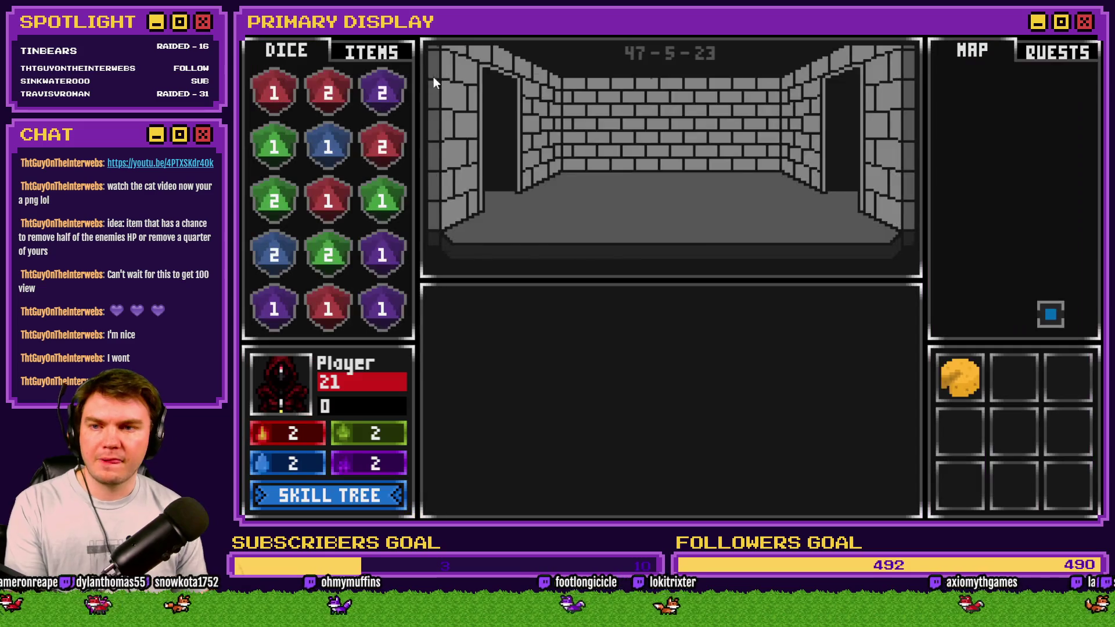
{"action": "left_click", "coordinate": [384, 54]}
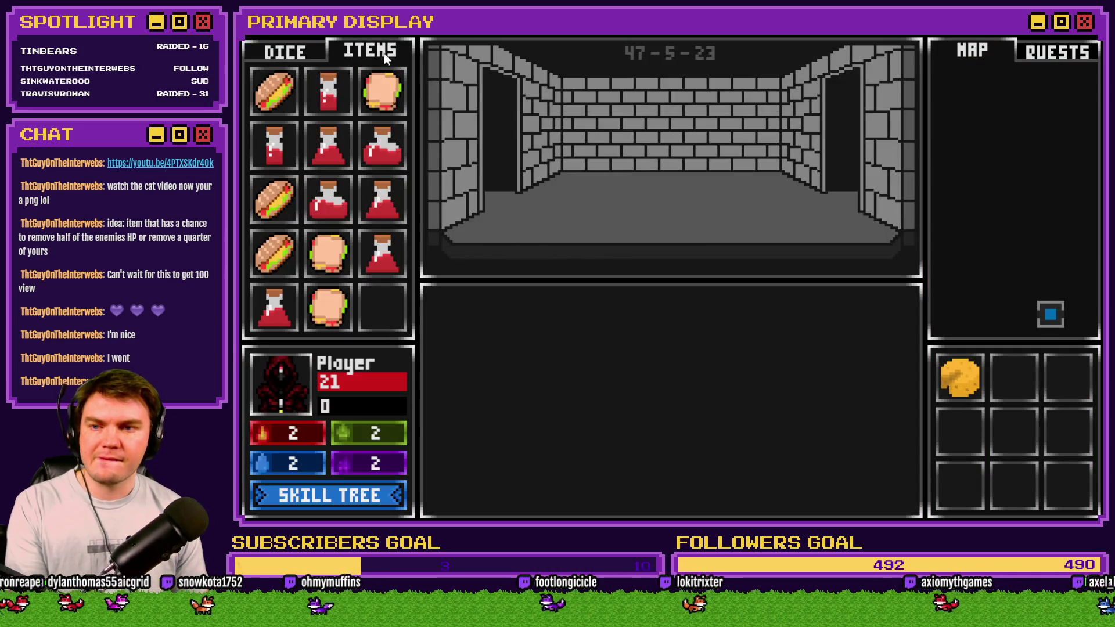
{"action": "key", "text": "F9"}
{"action": "key", "text": "Down"}
{"action": "key", "text": "Down"}
{"action": "key", "text": "Down"}
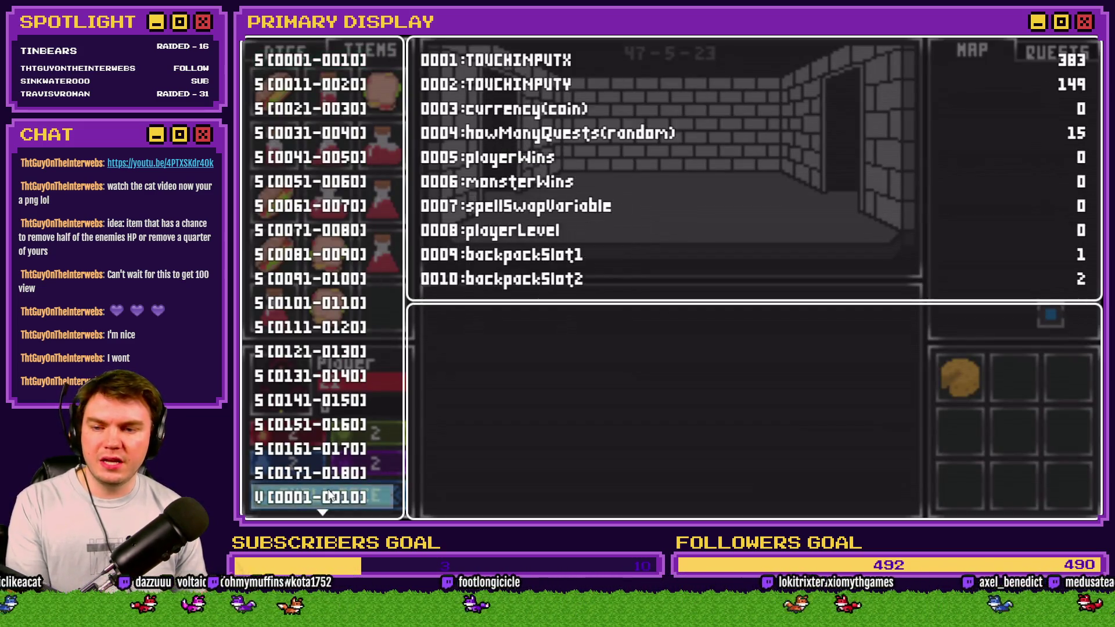
{"action": "key", "text": "Down"}
{"action": "key", "text": "Return"}
{"action": "key", "text": "Up"}
{"action": "key", "text": "Up"}
{"action": "key", "text": "Up"}
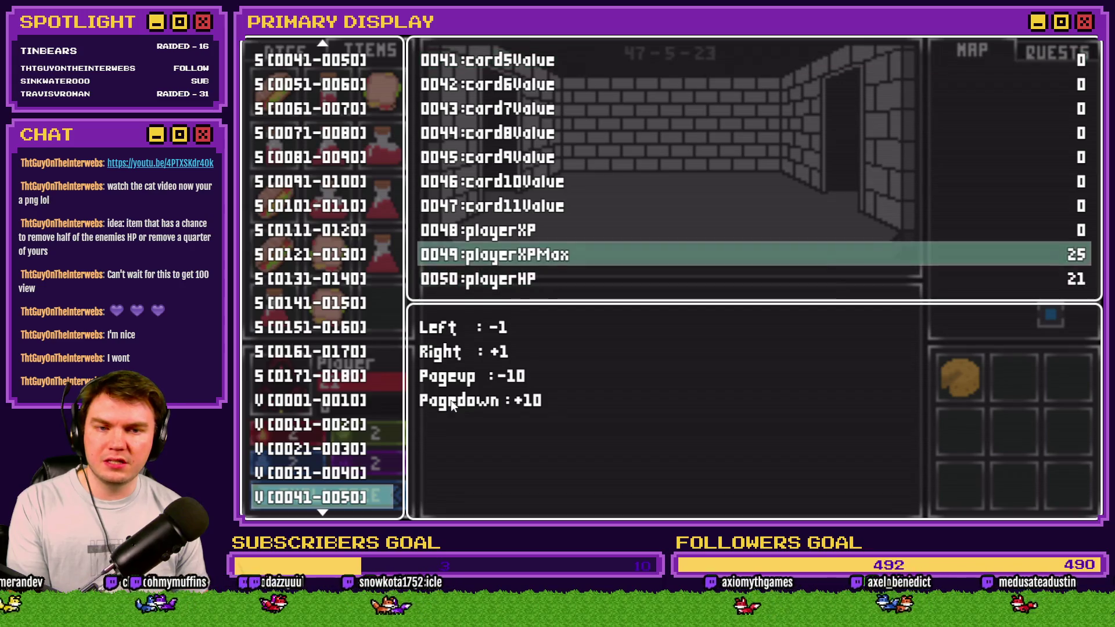
{"action": "key", "text": "Escape"}
{"action": "key", "text": "Escape"}
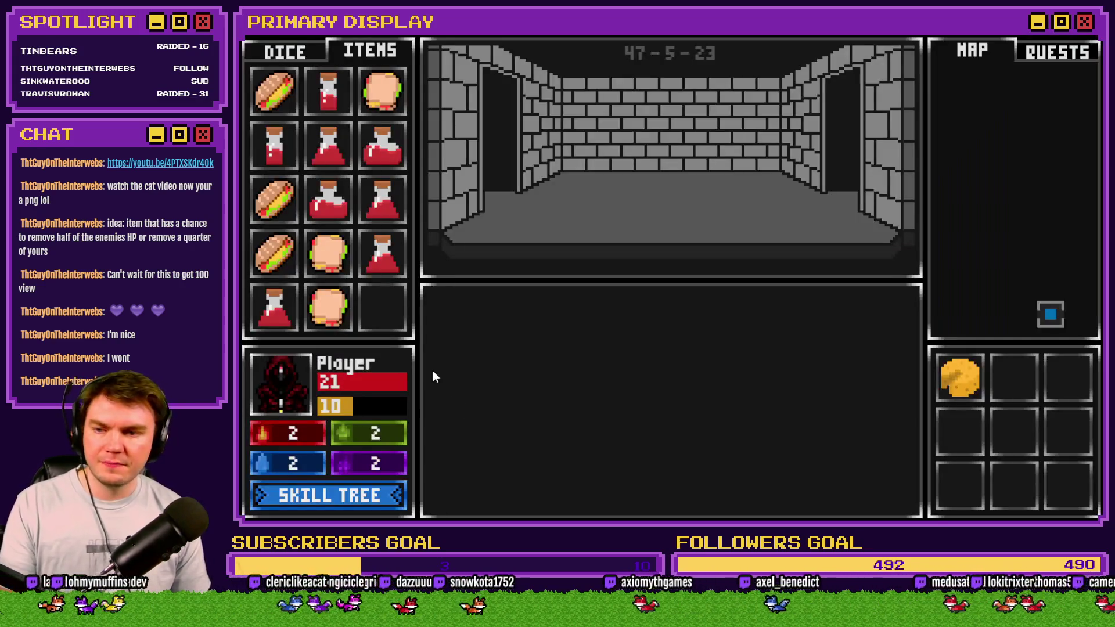
Step: Feed sandwiches to the player portrait, confirming XP doubles from 15 to 30, then quit
{"action": "mouse_move", "coordinate": [305, 253]}
{"action": "left_click_drag", "start_coordinate": [290, 254], "coordinate": [281, 397]}
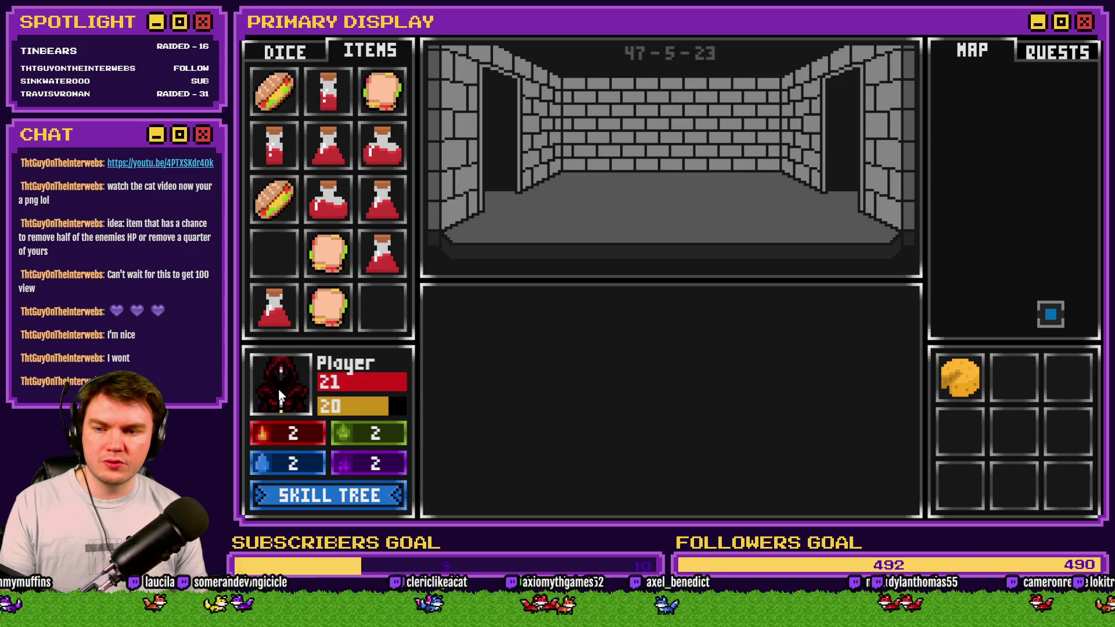
{"action": "mouse_move", "coordinate": [278, 213]}
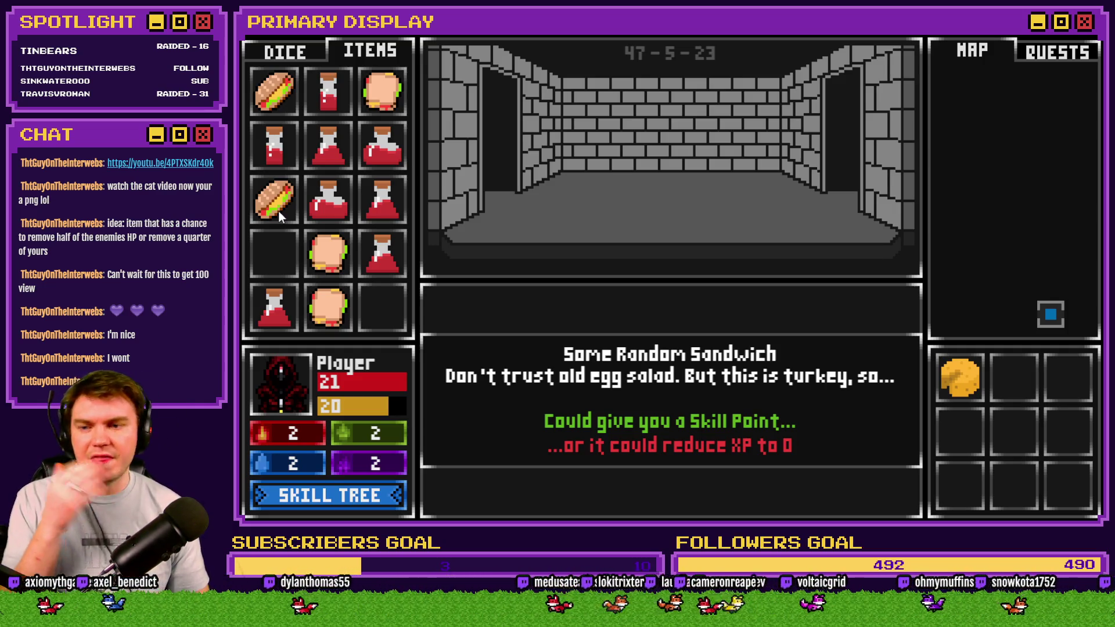
{"action": "mouse_move", "coordinate": [280, 202]}
{"action": "left_mouse_down"}
{"action": "mouse_move", "coordinate": [284, 398]}
{"action": "mouse_move", "coordinate": [285, 388]}
{"action": "left_mouse_up"}
{"action": "left_click", "coordinate": [351, 494]}
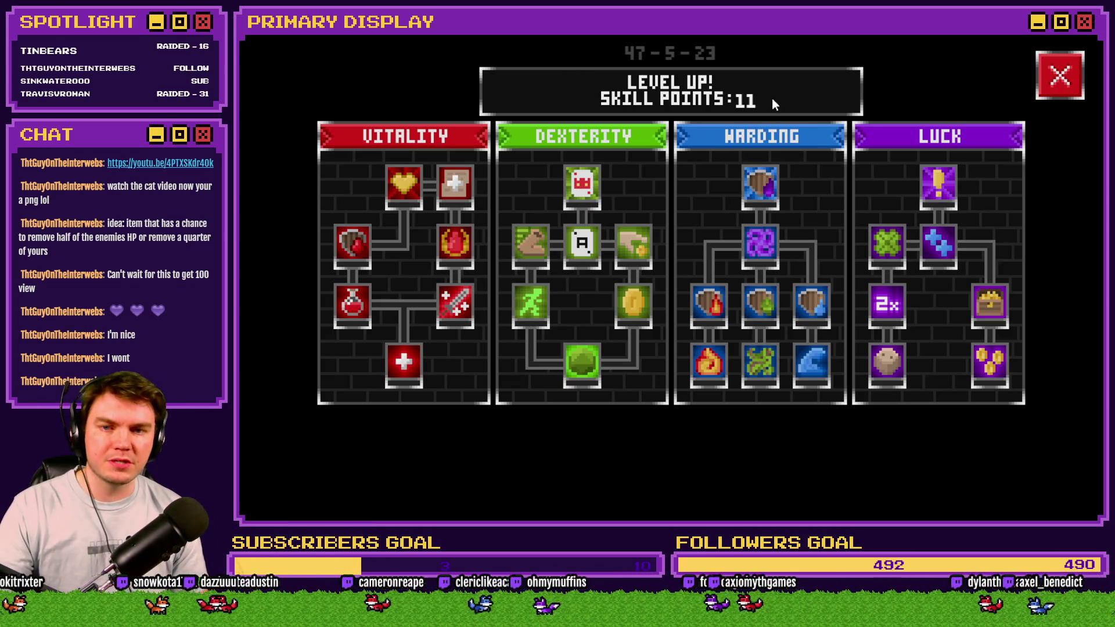
{"action": "left_click", "coordinate": [1061, 75]}
{"action": "mouse_move", "coordinate": [272, 103]}
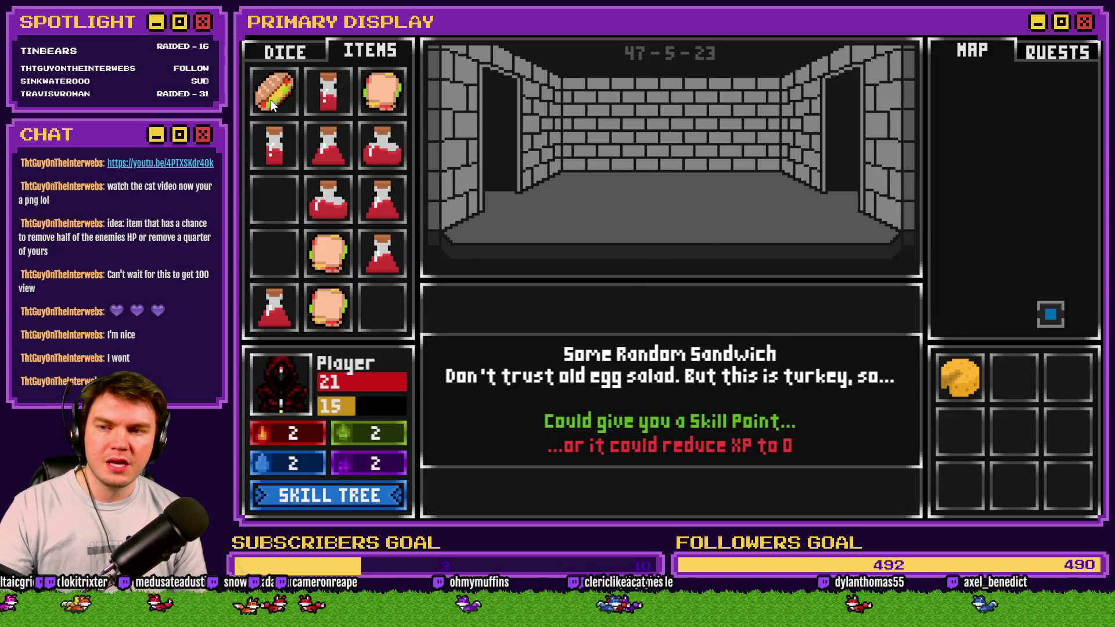
{"action": "mouse_move", "coordinate": [272, 103]}
{"action": "left_mouse_down"}
{"action": "mouse_move", "coordinate": [258, 267]}
{"action": "mouse_move", "coordinate": [273, 410]}
{"action": "mouse_move", "coordinate": [285, 406]}
{"action": "left_mouse_up"}
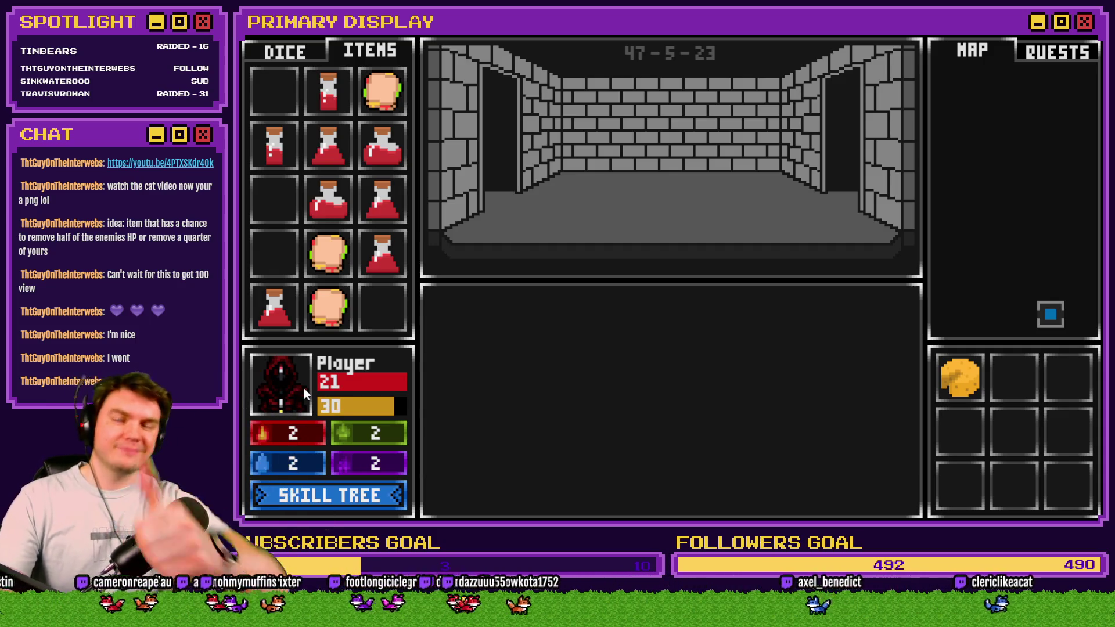
{"action": "key", "text": "alt+F4"}
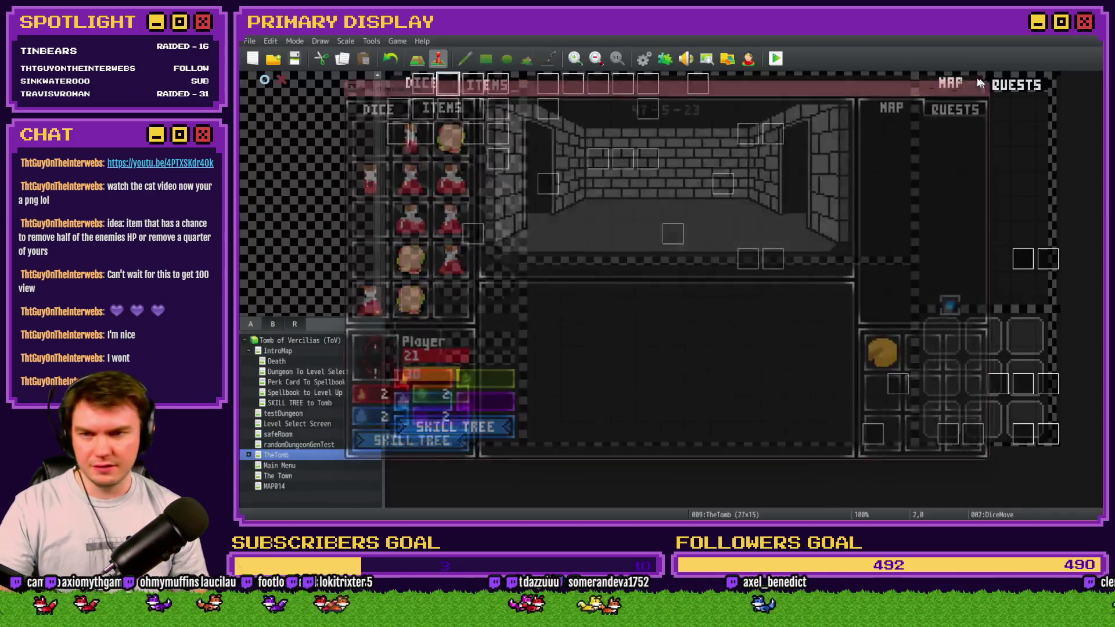
Step: Copy the XP-doubling script line from page 6 of the DiceMove event
{"action": "double_click", "coordinate": [455, 93]}
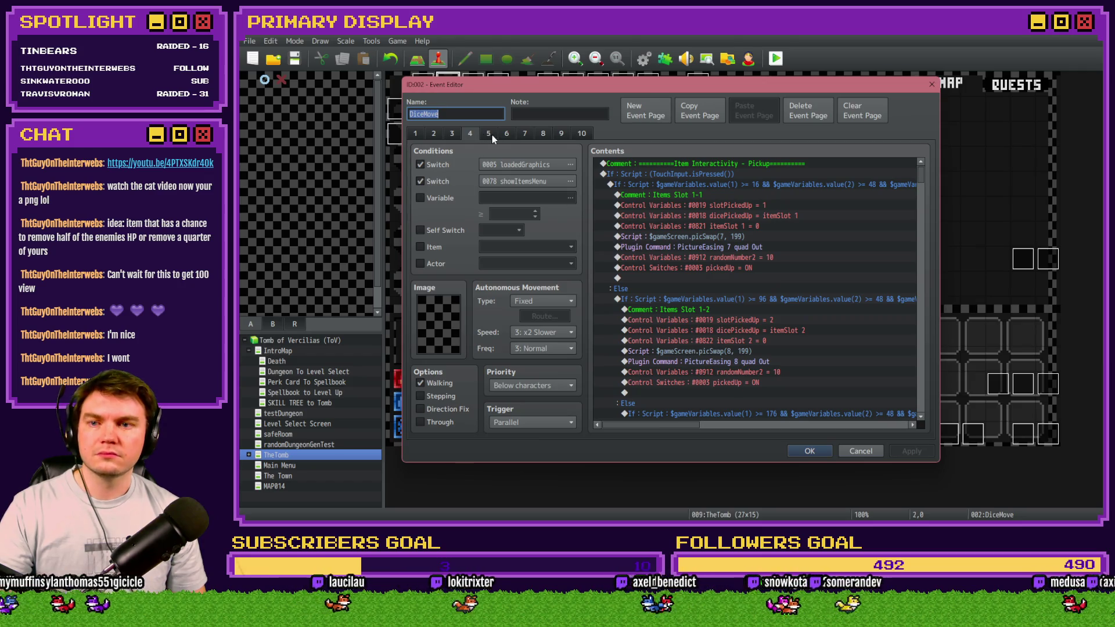
{"action": "left_click", "coordinate": [506, 133]}
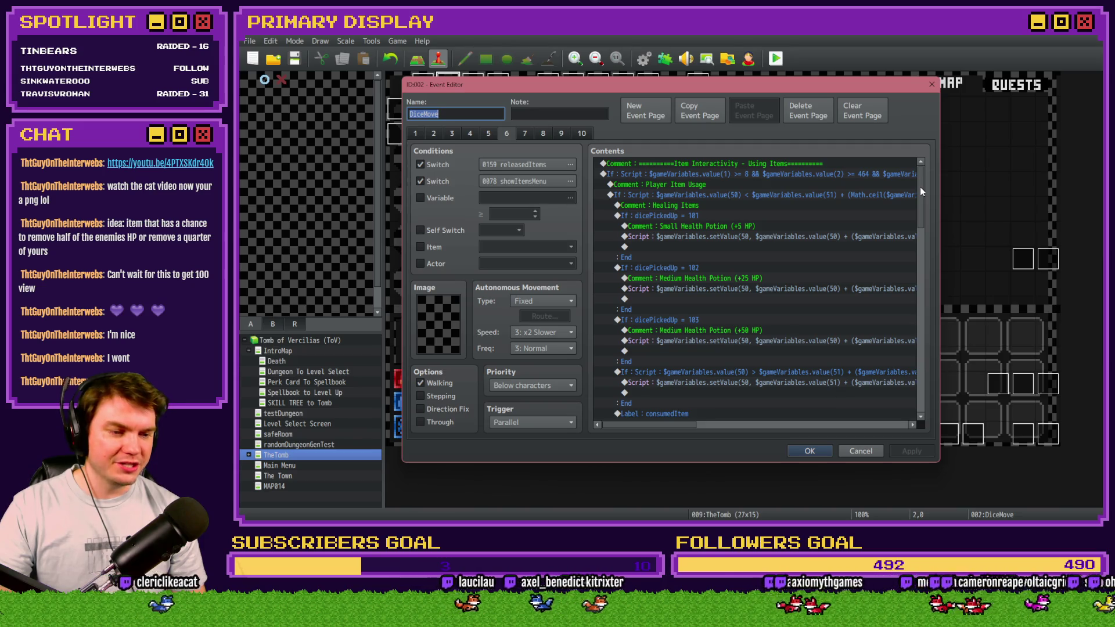
{"action": "left_click_drag", "start_coordinate": [921, 191], "coordinate": [938, 330]}
{"action": "left_click", "coordinate": [737, 215]}
{"action": "left_click", "coordinate": [733, 204]}
{"action": "left_click", "coordinate": [734, 215]}
{"action": "left_click", "coordinate": [734, 204]}
{"action": "left_click", "coordinate": [735, 215]}
{"action": "left_click", "coordinate": [731, 224]}
{"action": "left_click", "coordinate": [732, 215]}
{"action": "left_click", "coordinate": [734, 205]}
{"action": "left_click", "coordinate": [729, 218]}
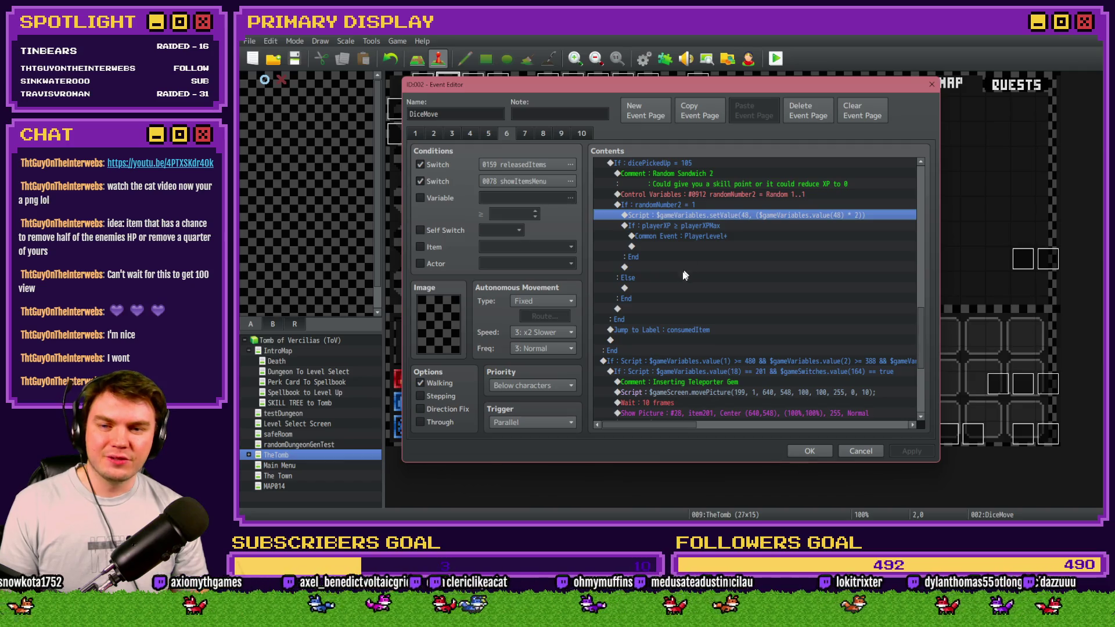
{"action": "key", "text": "ctrl+c"}
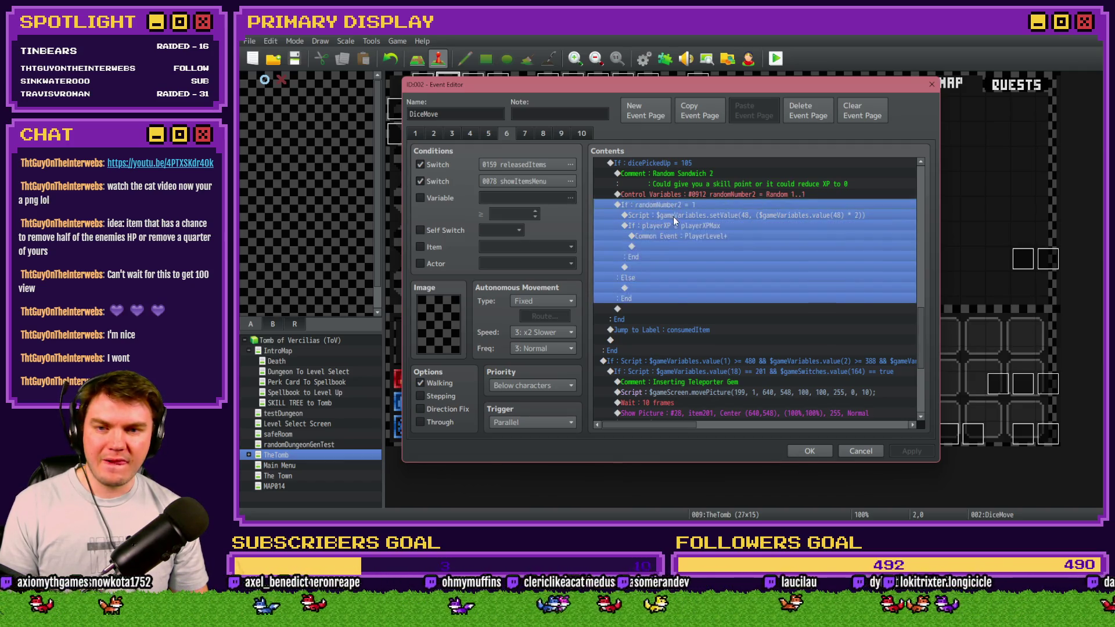
Step: Paste the script under Else, change it to setValue(48, value(48) / 2), and save
{"action": "left_click", "coordinate": [651, 287]}
{"action": "key", "text": "ctrl+v"}
{"action": "left_click", "coordinate": [677, 288]}
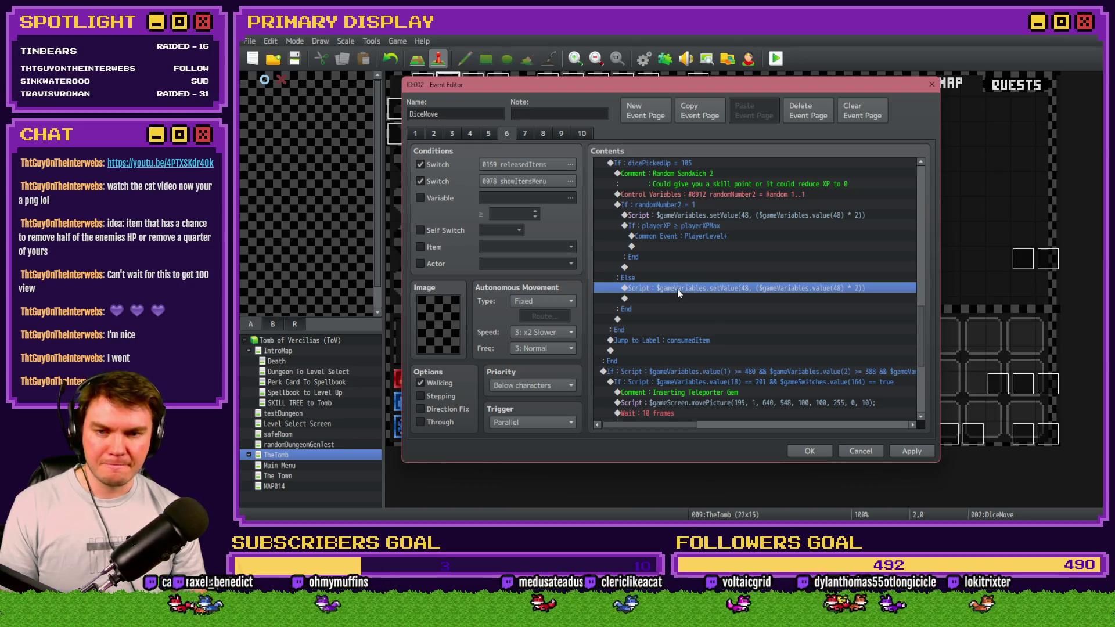
{"action": "double_click", "coordinate": [677, 288]}
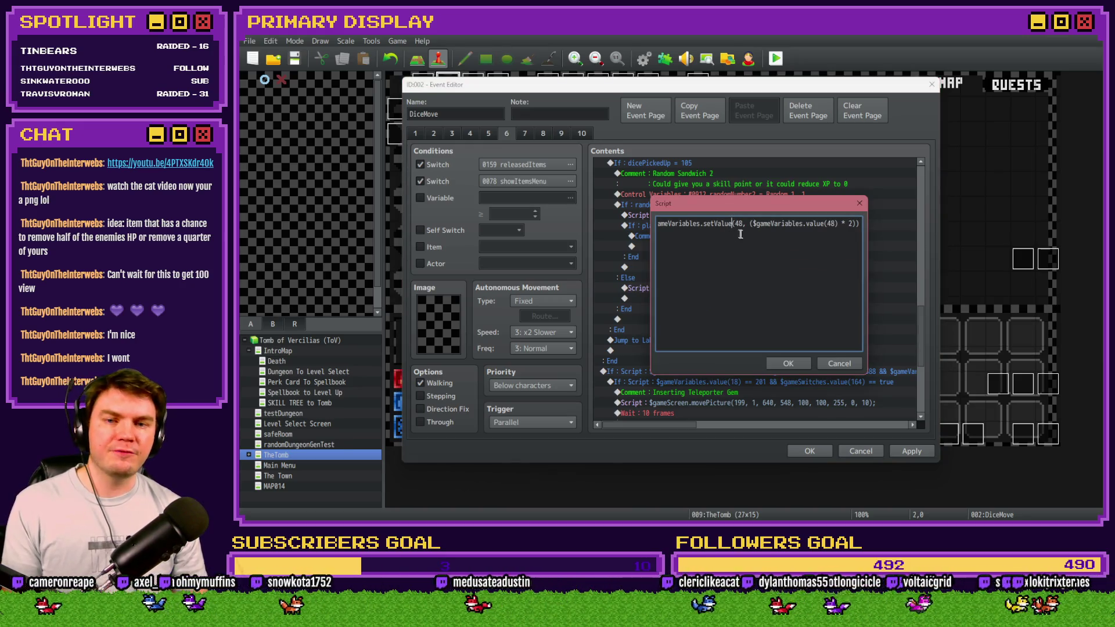
{"action": "key", "text": "BackSpace"}
{"action": "type", "text": "/"}
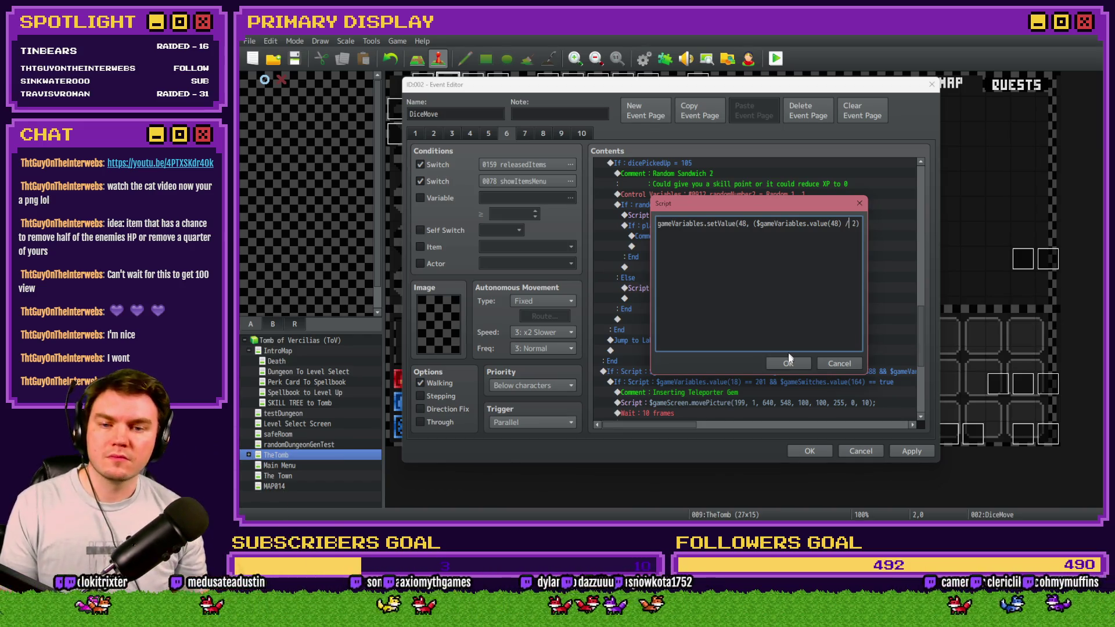
{"action": "left_click", "coordinate": [790, 362]}
{"action": "left_click", "coordinate": [911, 452]}
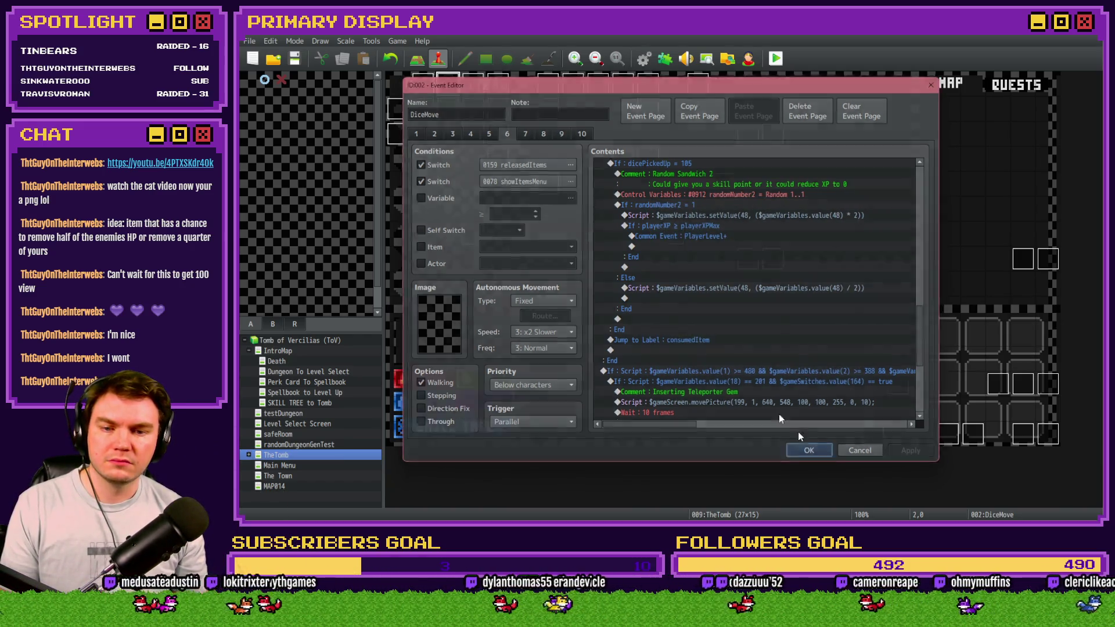
{"action": "left_click", "coordinate": [808, 451]}
{"action": "left_click", "coordinate": [776, 58]}
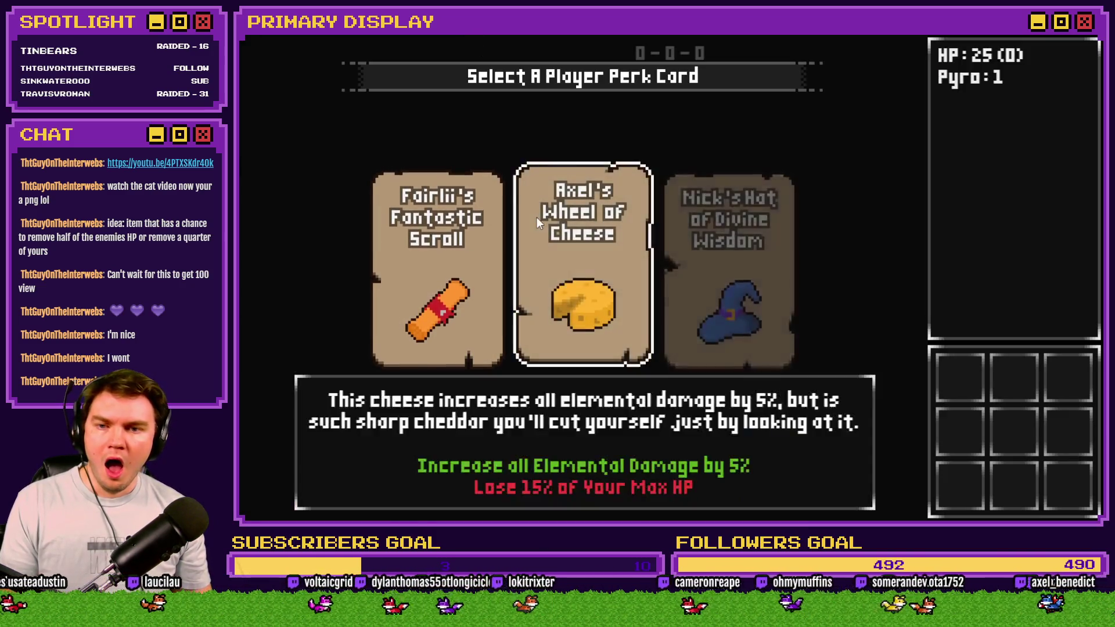
Step: Pick the cheese perk, view variables in the F9 debug screen, quit, and reopen DiceMove page 6
{"action": "left_click", "coordinate": [538, 217]}
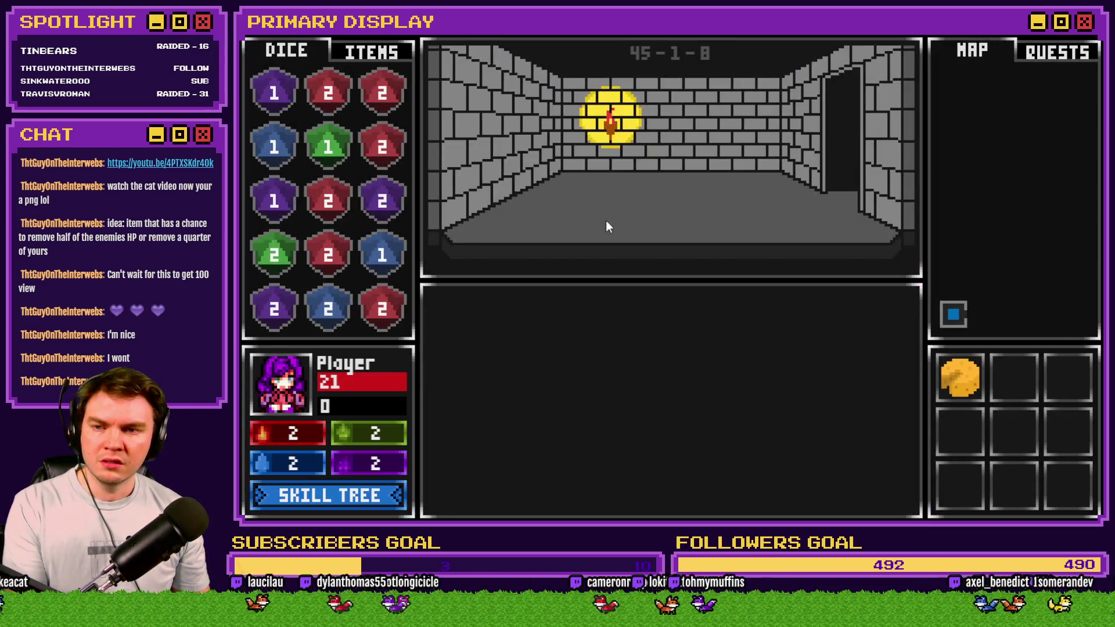
{"action": "left_click", "coordinate": [383, 57]}
{"action": "key", "text": "F9"}
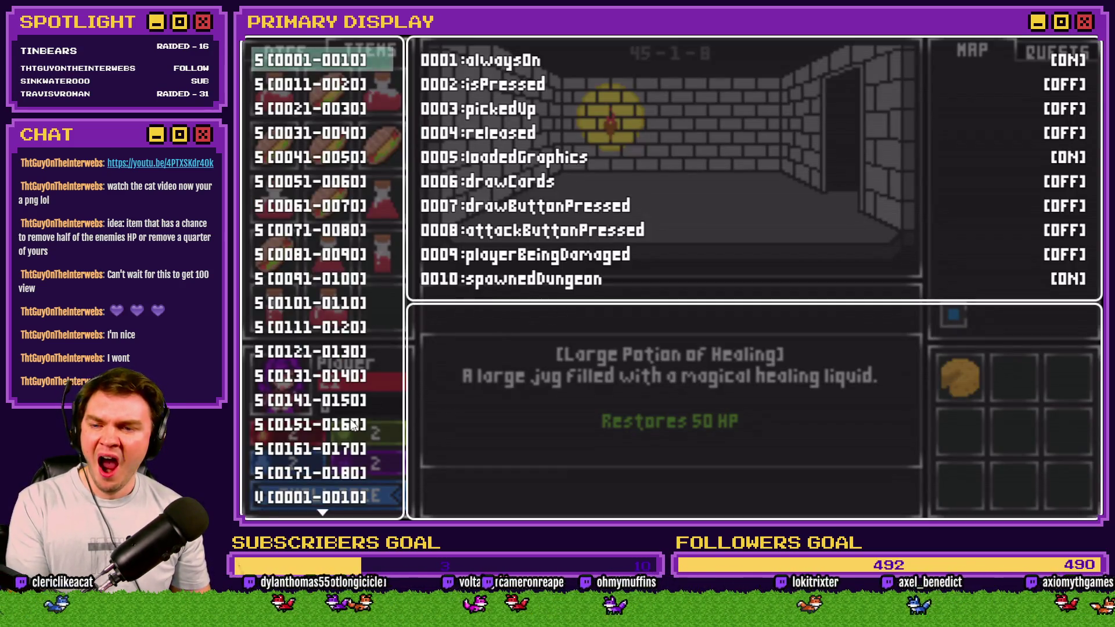
{"action": "left_click", "coordinate": [323, 496]}
{"action": "left_click", "coordinate": [336, 494]}
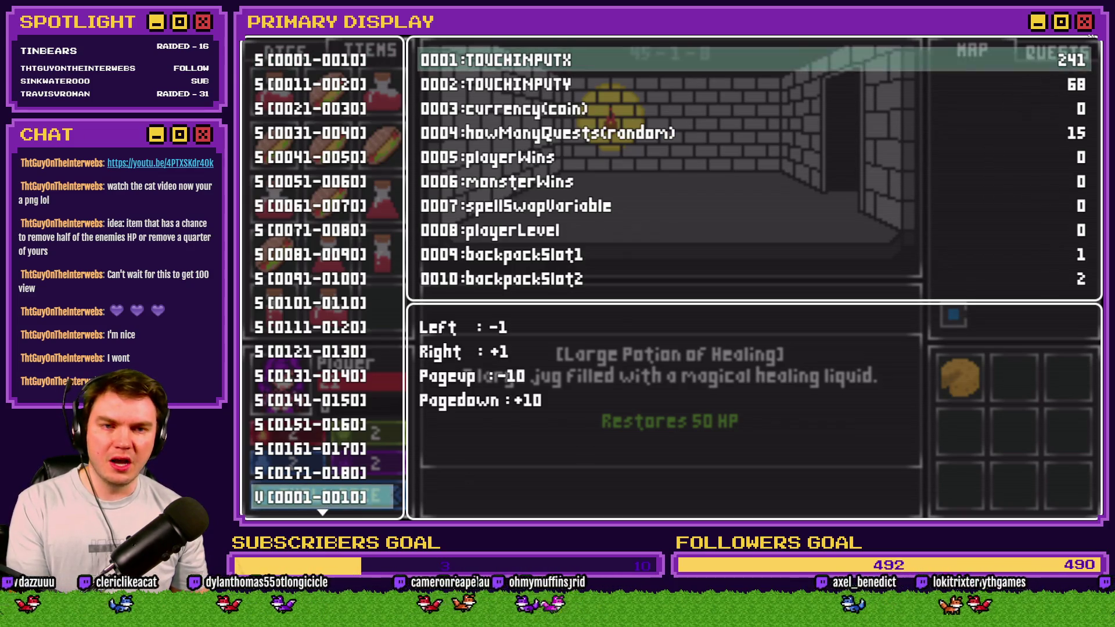
{"action": "key", "text": "alt+F4"}
{"action": "double_click", "coordinate": [475, 100]}
{"action": "left_click", "coordinate": [489, 134]}
Step: Scroll through DiceMove page 6 and inspect the random number Control Variables command
{"action": "left_click", "coordinate": [506, 134]}
{"action": "scroll", "coordinate": [681, 288], "scroll_direction": "down", "scroll_amount": 10}
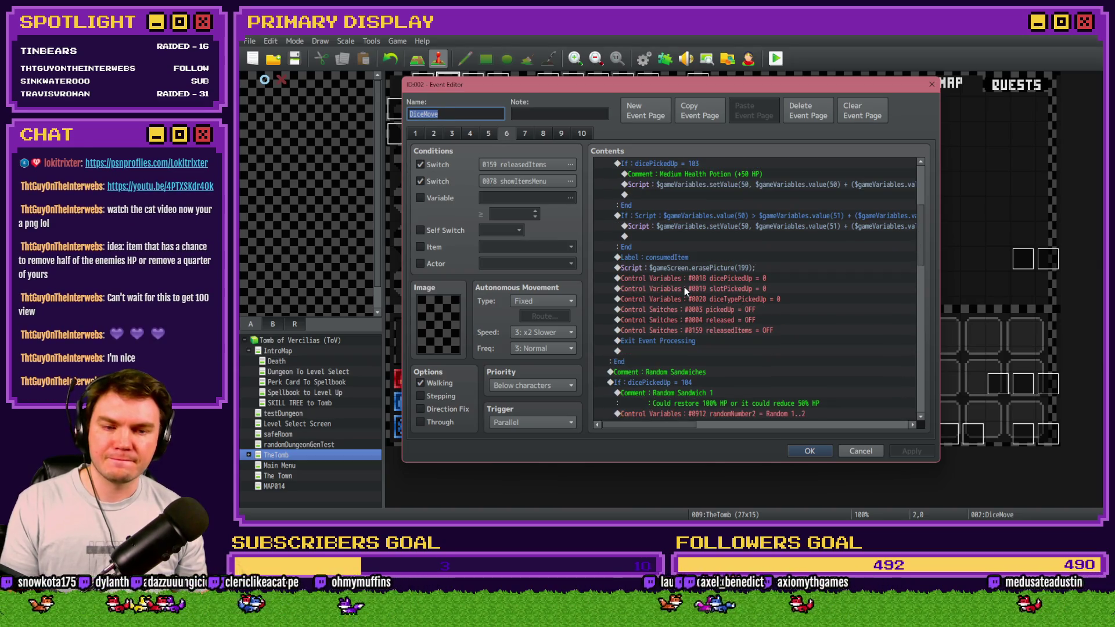
{"action": "scroll", "coordinate": [706, 237], "scroll_direction": "down", "scroll_amount": 6}
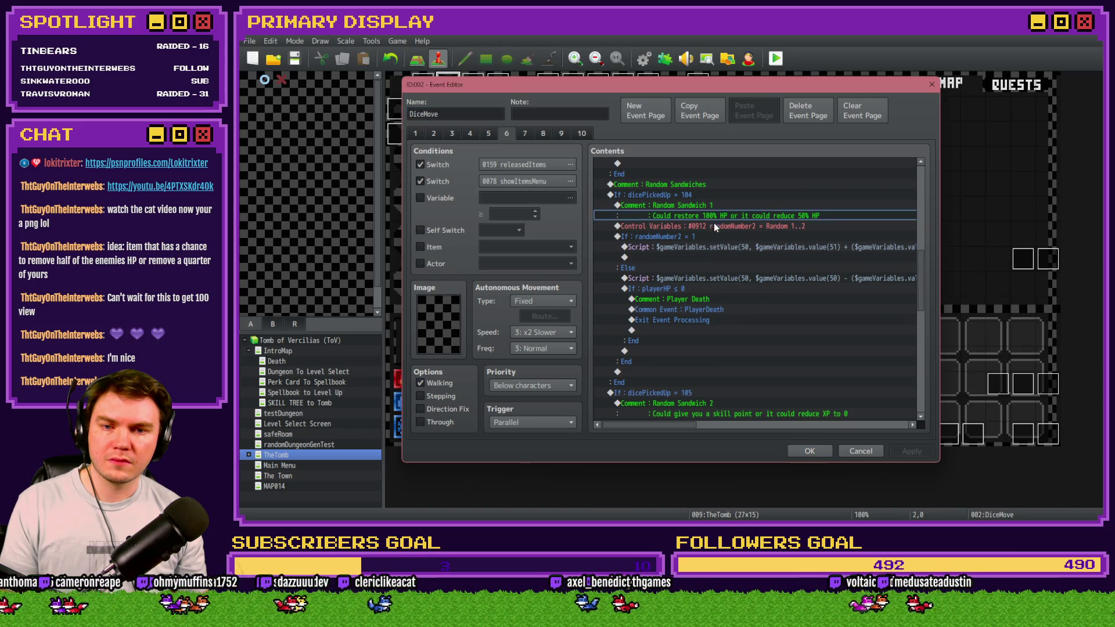
{"action": "double_click", "coordinate": [713, 224]}
{"action": "left_click", "coordinate": [847, 391]}
{"action": "scroll", "coordinate": [737, 349], "scroll_direction": "down", "scroll_amount": 1}
{"action": "scroll", "coordinate": [736, 349], "scroll_direction": "down", "scroll_amount": 2}
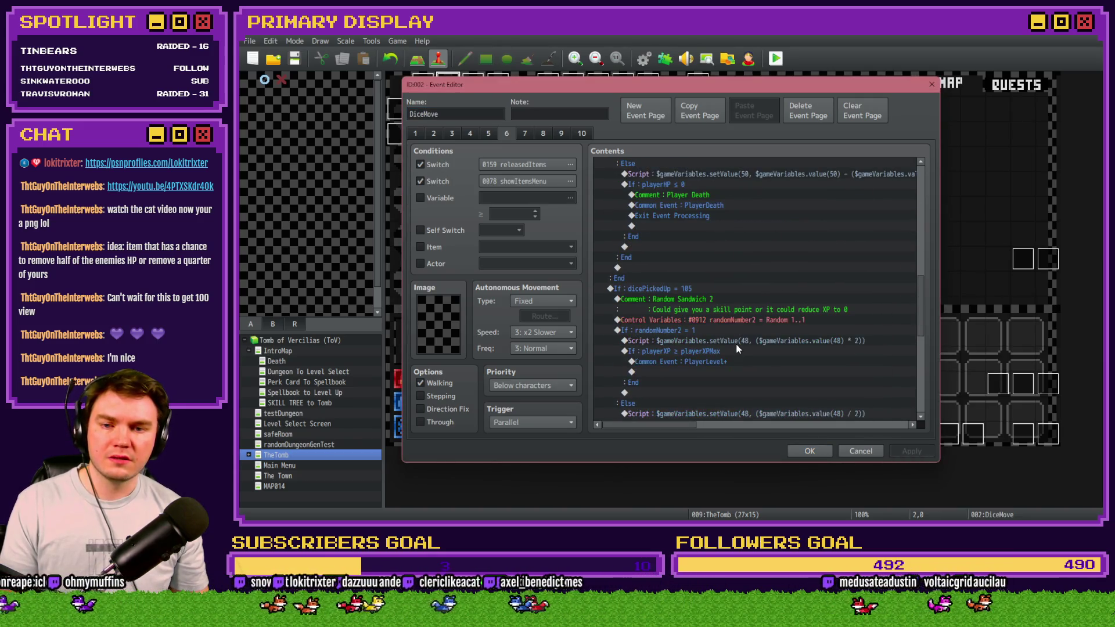
{"action": "scroll", "coordinate": [735, 343], "scroll_direction": "up", "scroll_amount": 3}
{"action": "scroll", "coordinate": [735, 343], "scroll_direction": "down", "scroll_amount": 5}
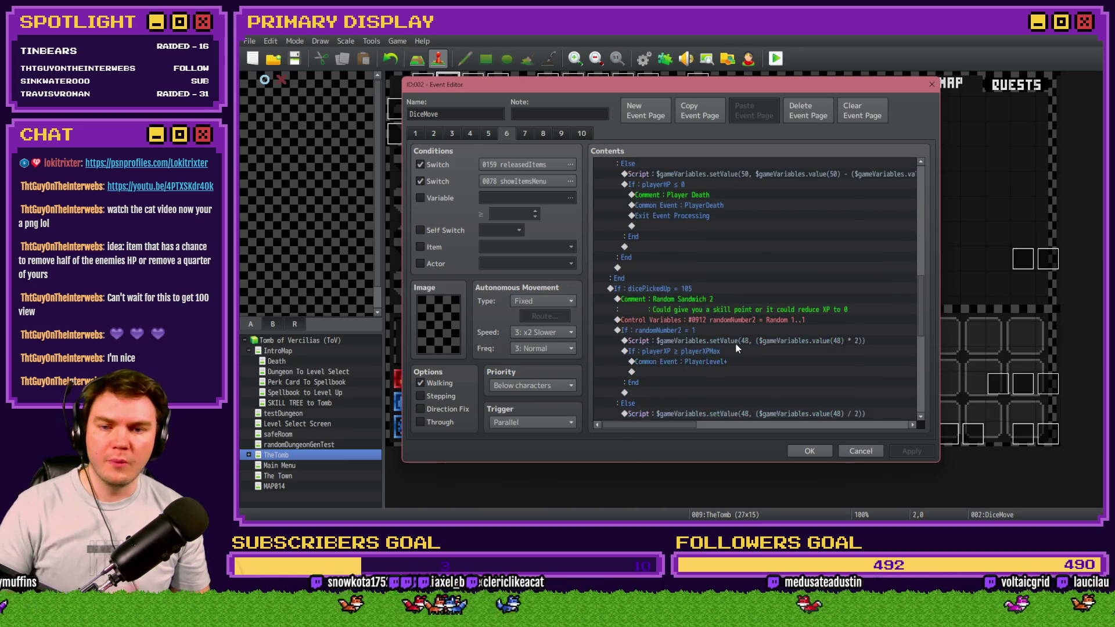
{"action": "scroll", "coordinate": [734, 344], "scroll_direction": "up", "scroll_amount": 9}
{"action": "scroll", "coordinate": [734, 344], "scroll_direction": "down", "scroll_amount": 2}
{"action": "scroll", "coordinate": [734, 344], "scroll_direction": "down", "scroll_amount": 7}
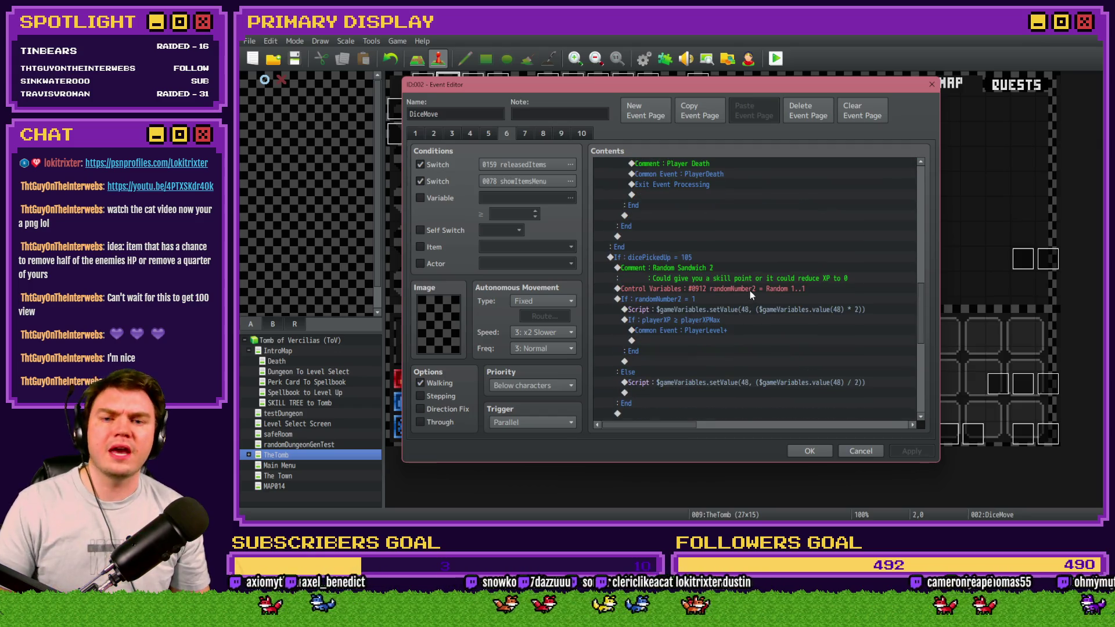
Step: Fix the randomNumber2 roll to Random 2~2 and close the event editor
{"action": "double_click", "coordinate": [751, 289]}
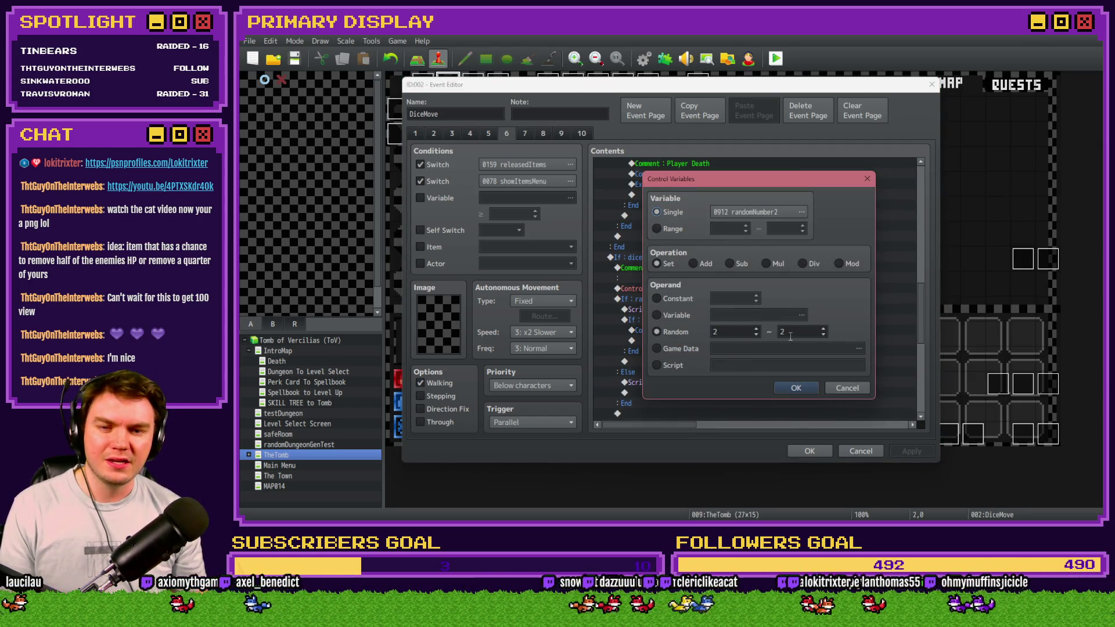
{"action": "left_click", "coordinate": [796, 388]}
{"action": "left_click", "coordinate": [809, 450]}
{"action": "left_click", "coordinate": [776, 59]}
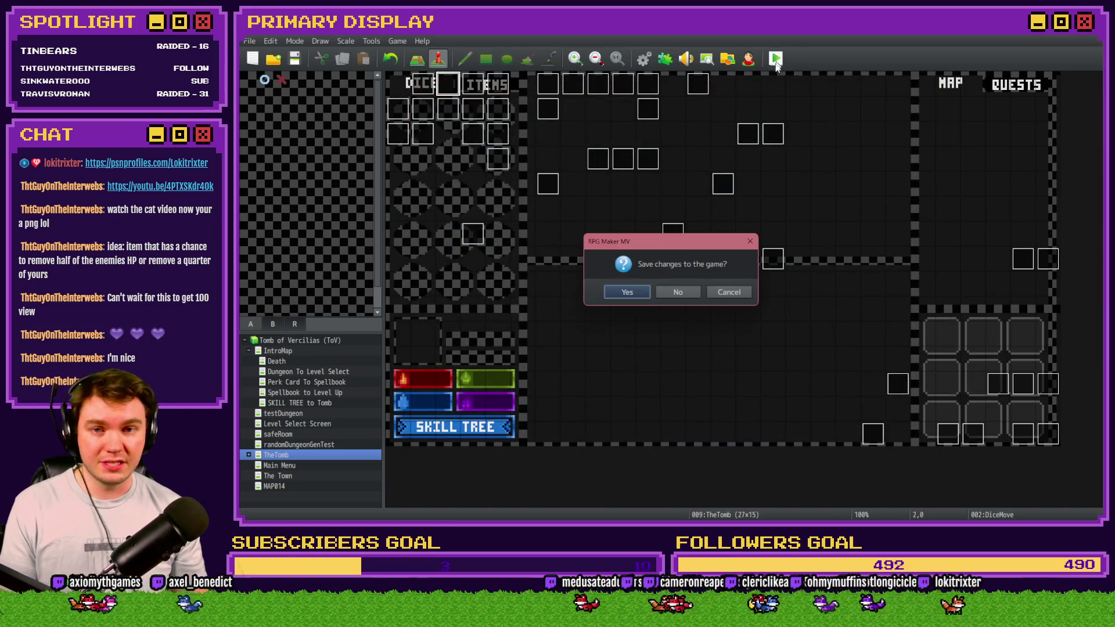
Step: Save, start a playtest with the Potion of Power perk, and set playerXP (0048) to 10 via F9
{"action": "left_click", "coordinate": [627, 292]}
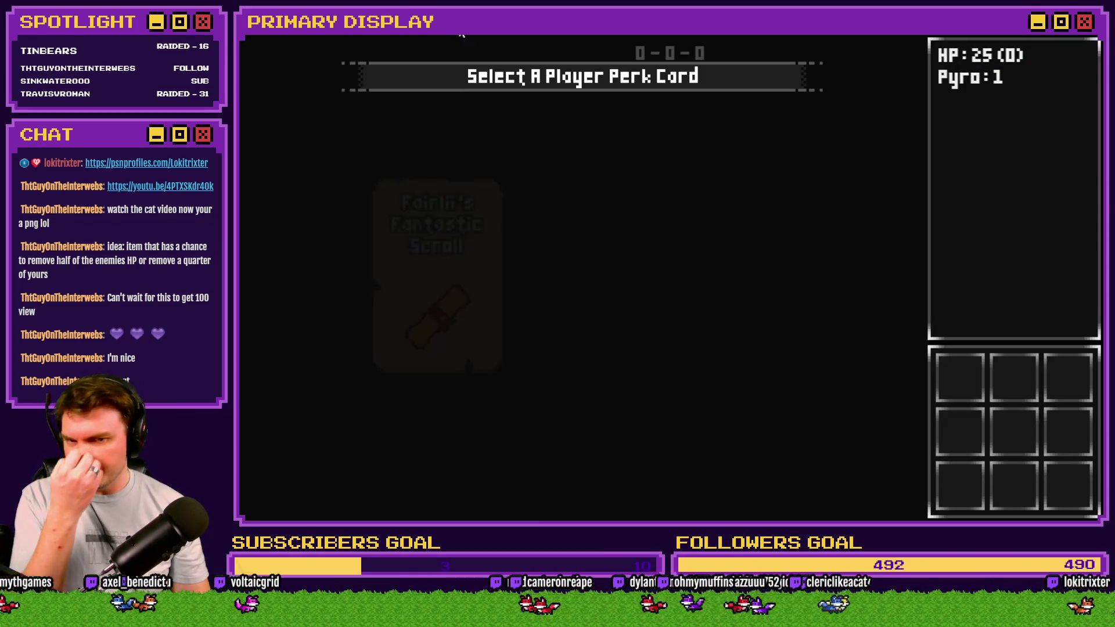
{"action": "left_click", "coordinate": [576, 225]}
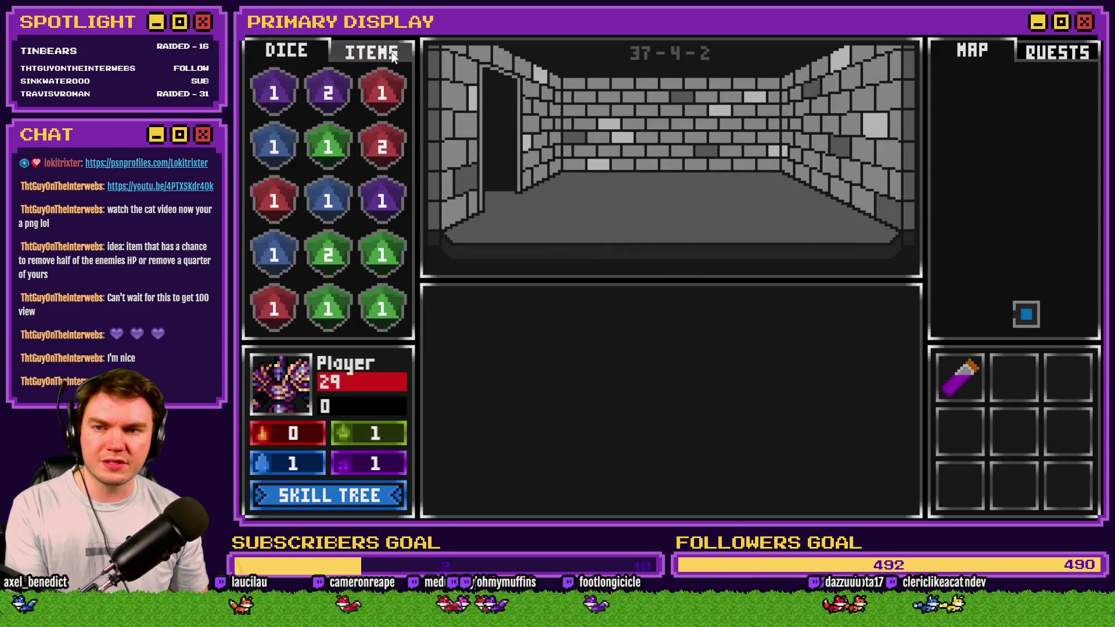
{"action": "left_click", "coordinate": [370, 51]}
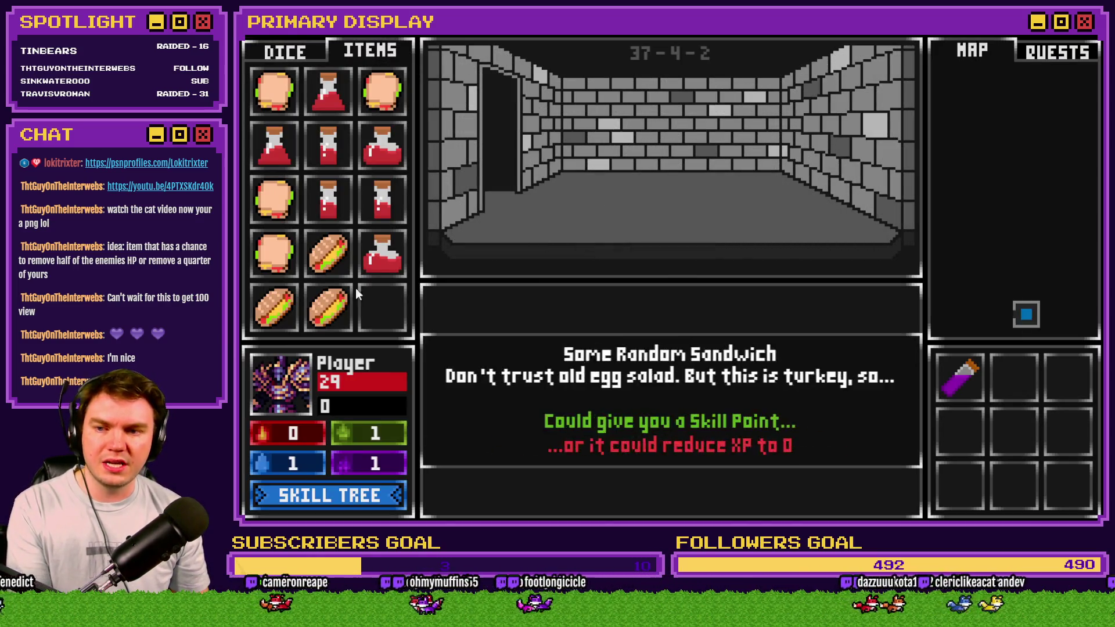
{"action": "key", "text": "F9"}
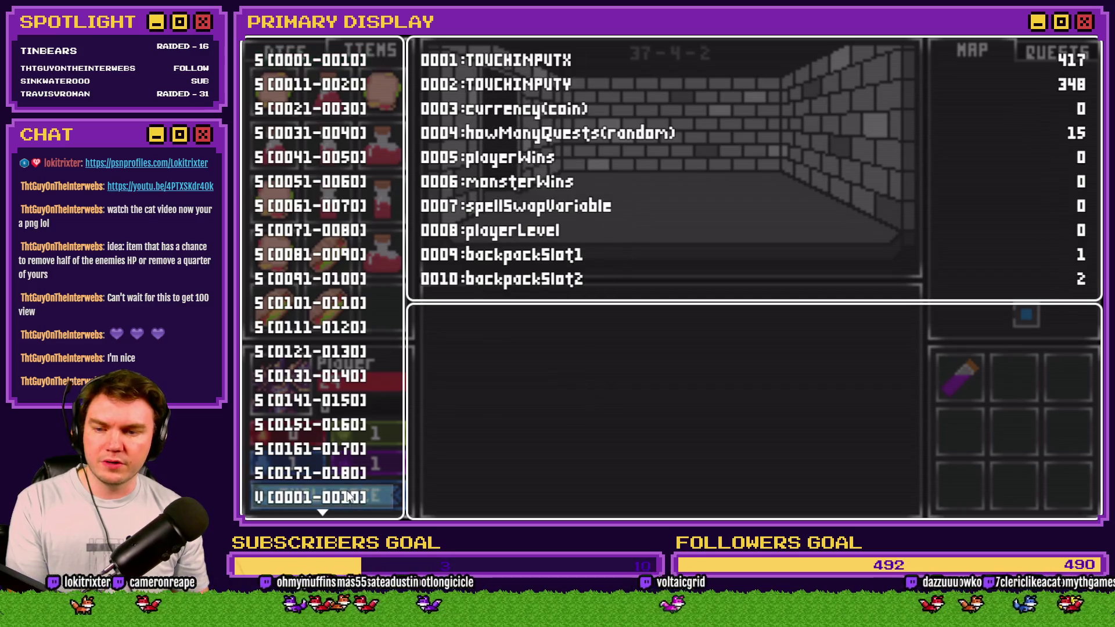
{"action": "scroll", "coordinate": [360, 498], "scroll_direction": "down", "scroll_amount": 4}
{"action": "key", "text": "Return"}
{"action": "key", "text": "Up"}
{"action": "key", "text": "Up"}
{"action": "key", "text": "Up"}
{"action": "key", "text": "Right"}
{"action": "key", "text": "Page_Down"}
{"action": "key", "text": "Left"}
{"action": "key", "text": "Escape"}
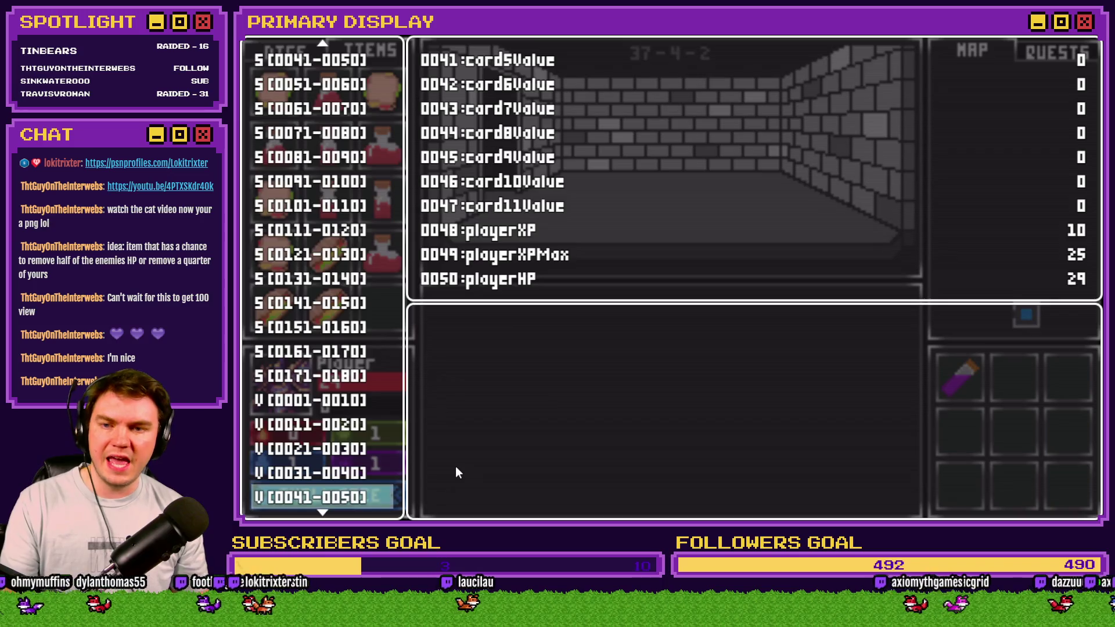
{"action": "key", "text": "Escape"}
Step: Feed the turkey sandwich and hot dog to the player, halving XP down to 1
{"action": "mouse_move", "coordinate": [332, 321]}
{"action": "left_click_drag", "start_coordinate": [334, 254], "coordinate": [284, 392]}
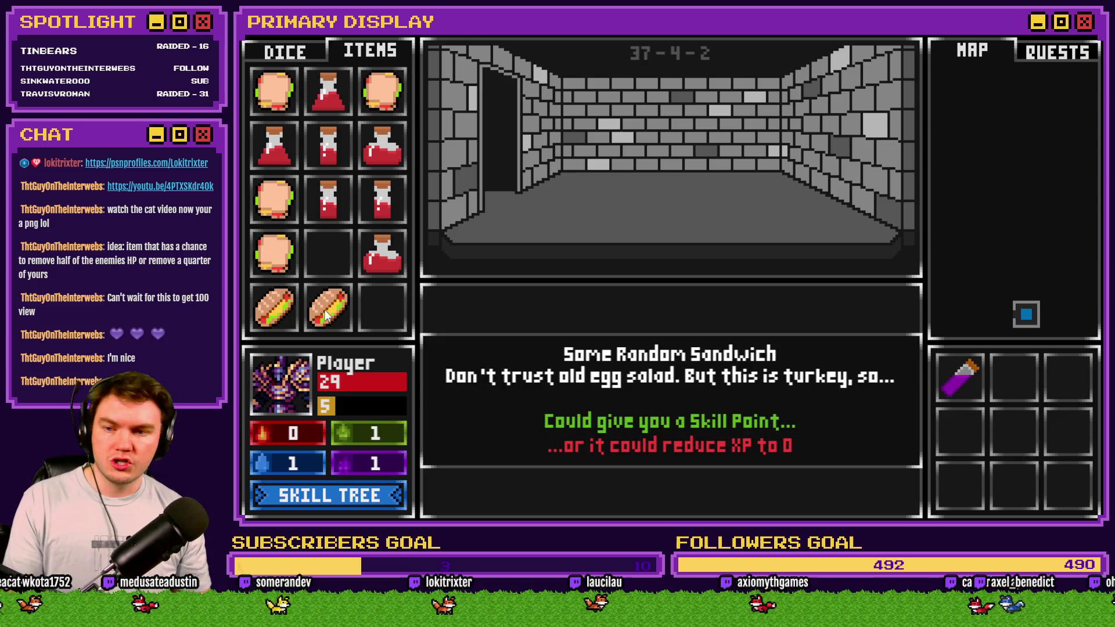
{"action": "left_click_drag", "start_coordinate": [327, 319], "coordinate": [290, 381]}
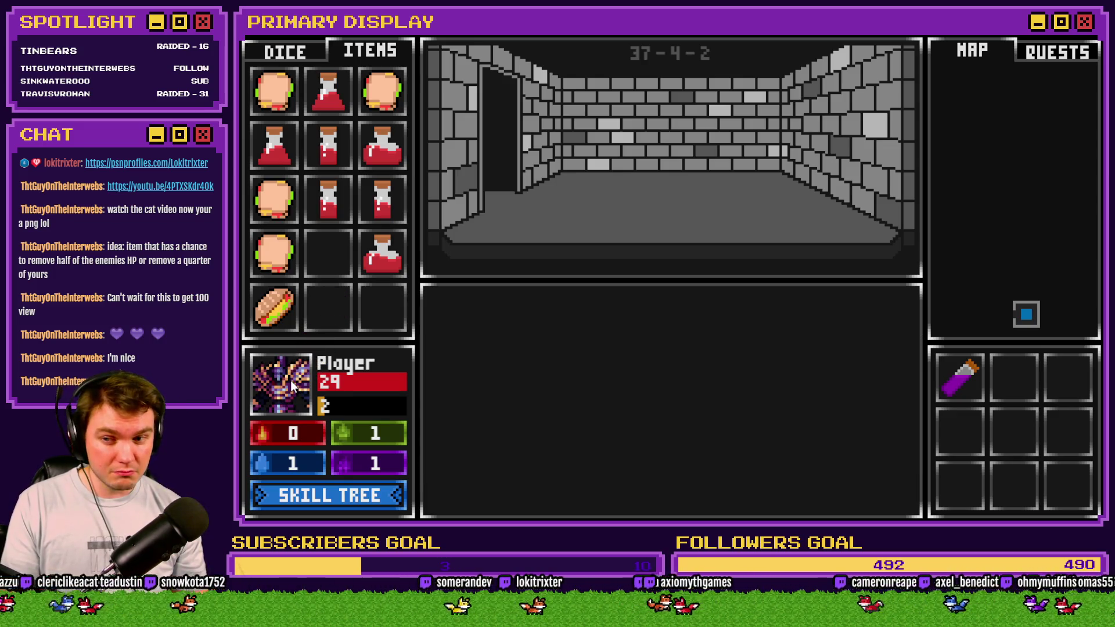
{"action": "left_click_drag", "start_coordinate": [274, 307], "coordinate": [269, 392]}
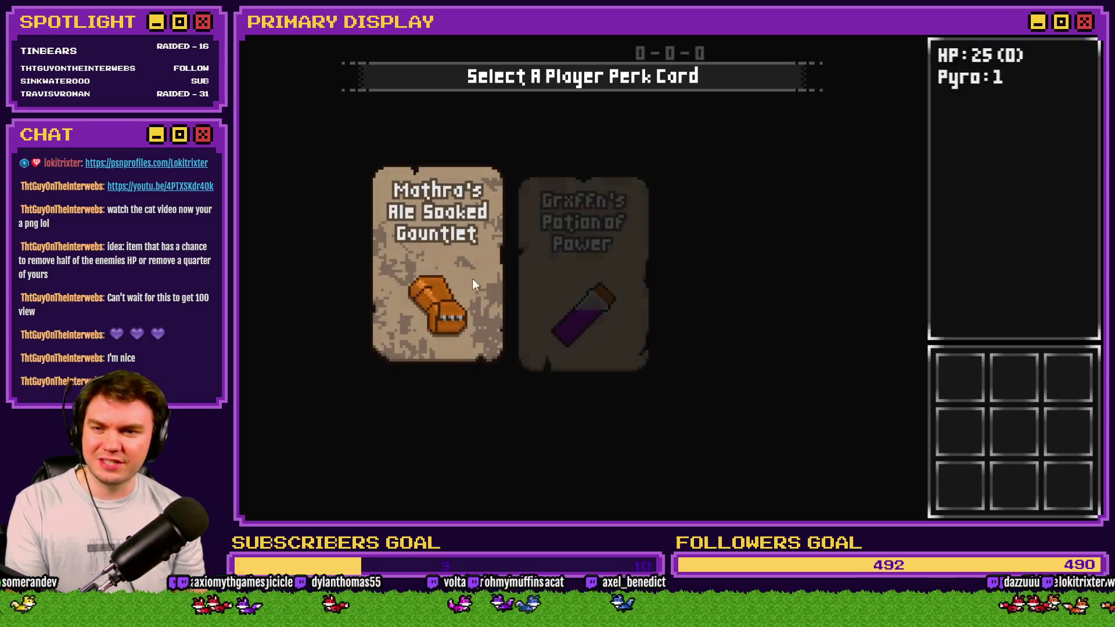
Step: Take the Potion of Power perk, set playerXP to 1 via F9, and feed a sandwich
{"action": "left_click", "coordinate": [577, 248]}
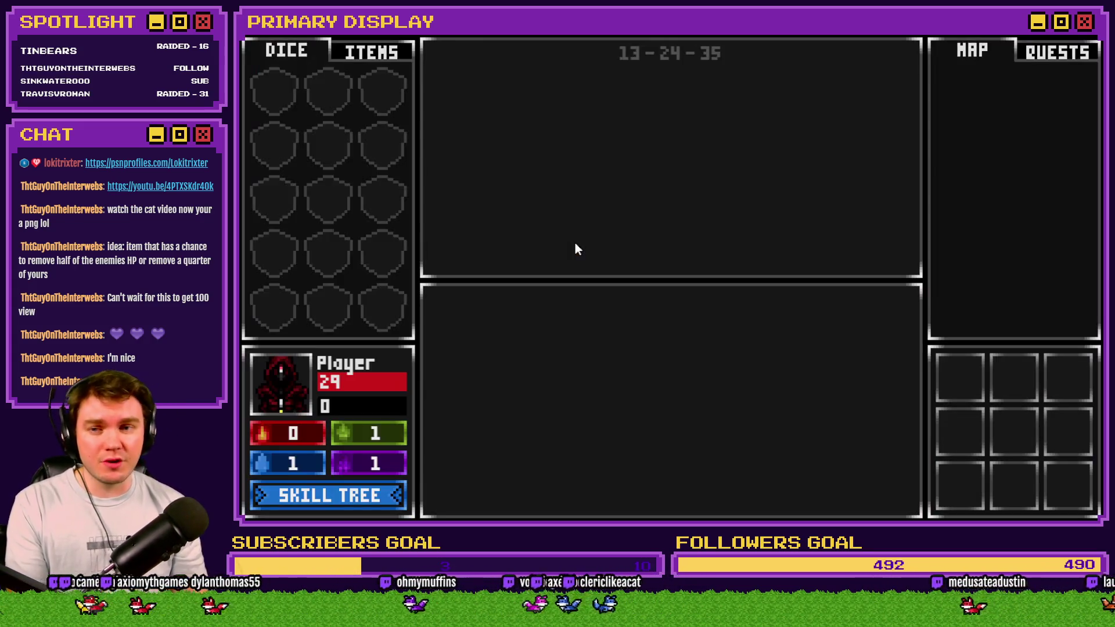
{"action": "left_click", "coordinate": [372, 54]}
{"action": "key", "text": "F9"}
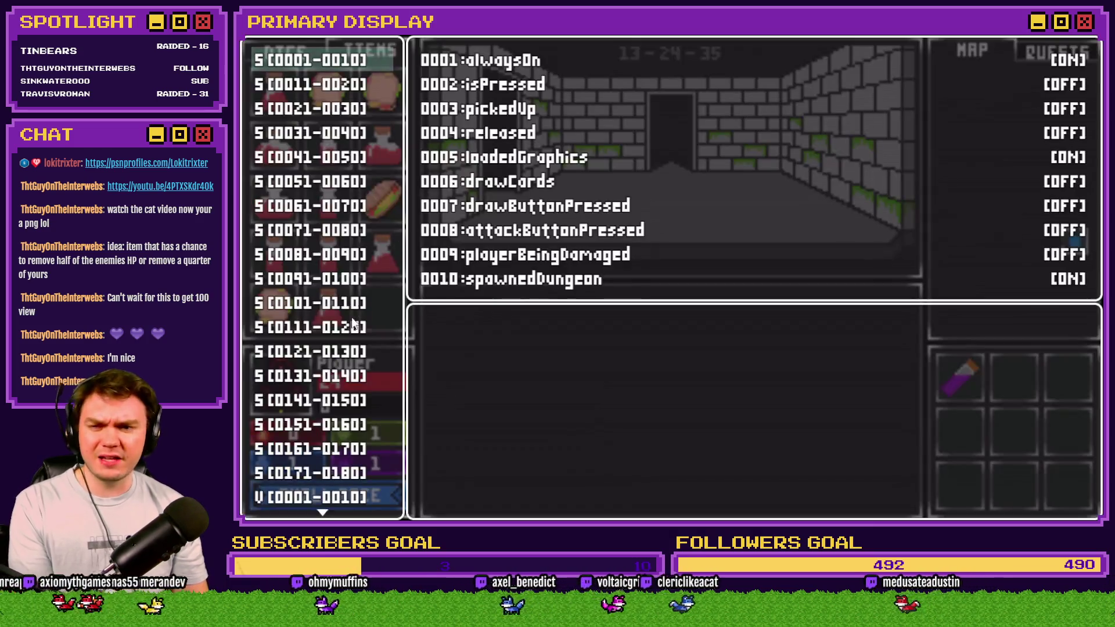
{"action": "scroll", "coordinate": [338, 485], "scroll_direction": "down", "scroll_amount": 3}
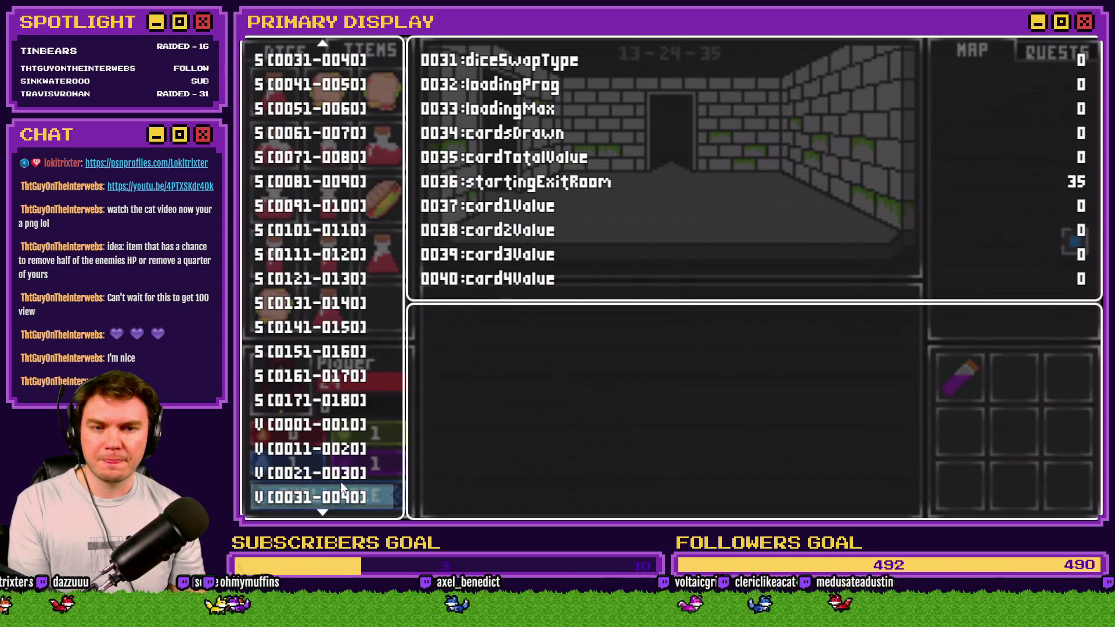
{"action": "left_click", "coordinate": [342, 481]}
{"action": "key", "text": "Escape"}
{"action": "key", "text": "Down"}
{"action": "key", "text": "Return"}
{"action": "key", "text": "Up"}
{"action": "key", "text": "Up"}
{"action": "key", "text": "Up"}
{"action": "key", "text": "Right"}
{"action": "key", "text": "Escape"}
{"action": "key", "text": "Escape"}
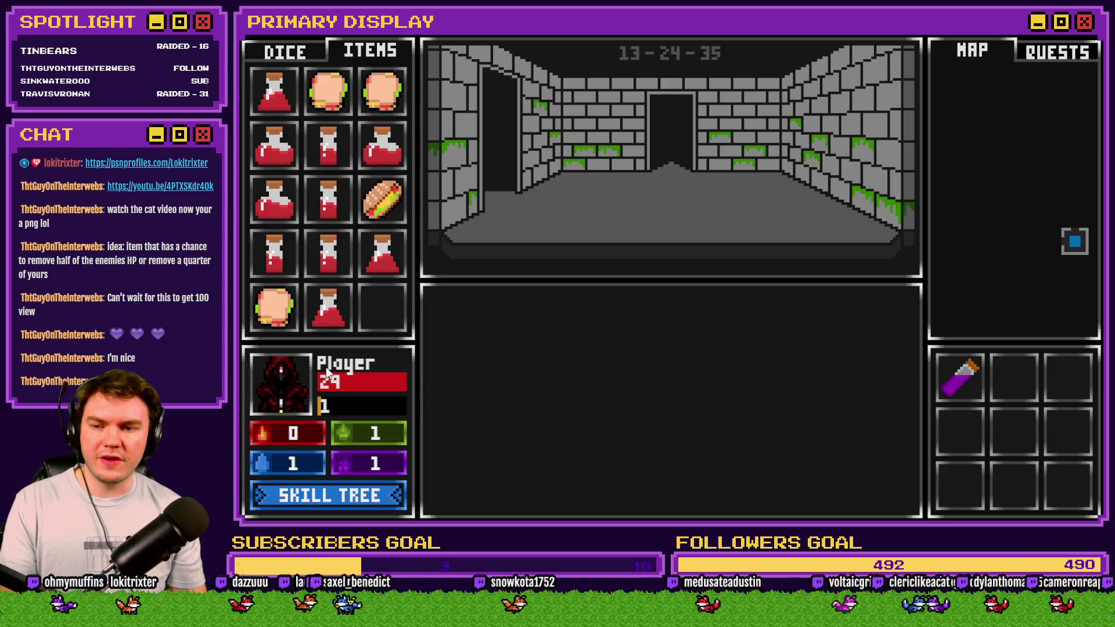
{"action": "left_click_drag", "start_coordinate": [381, 199], "coordinate": [273, 396]}
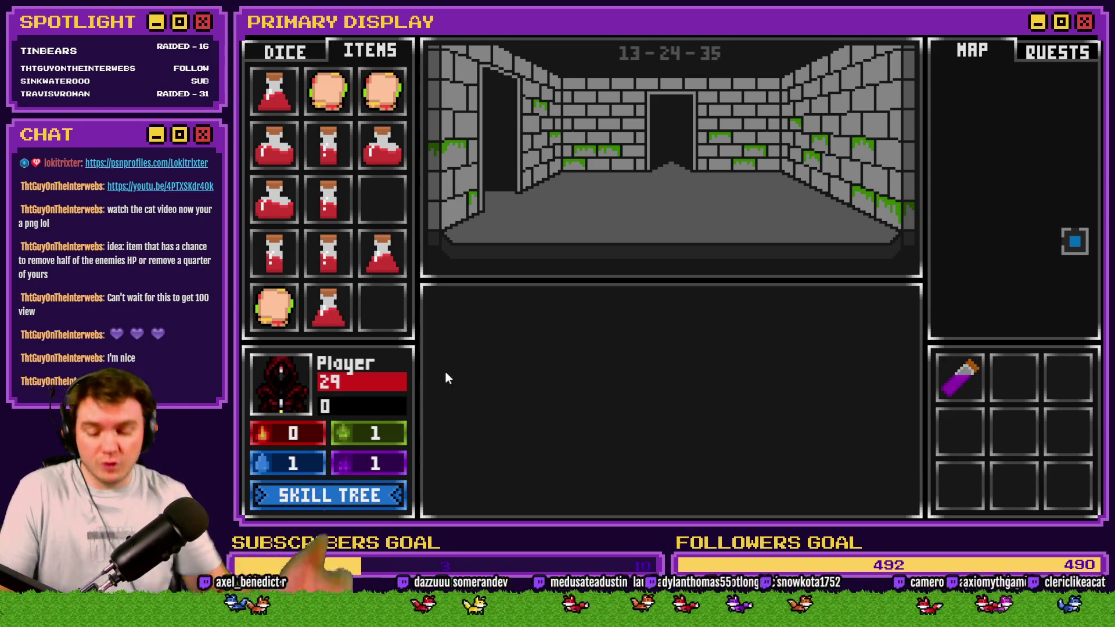
Step: Restart with F5, set playerXP to 1, feed three sandwiches so XP drops to 0, then quit
{"action": "key", "text": "F5"}
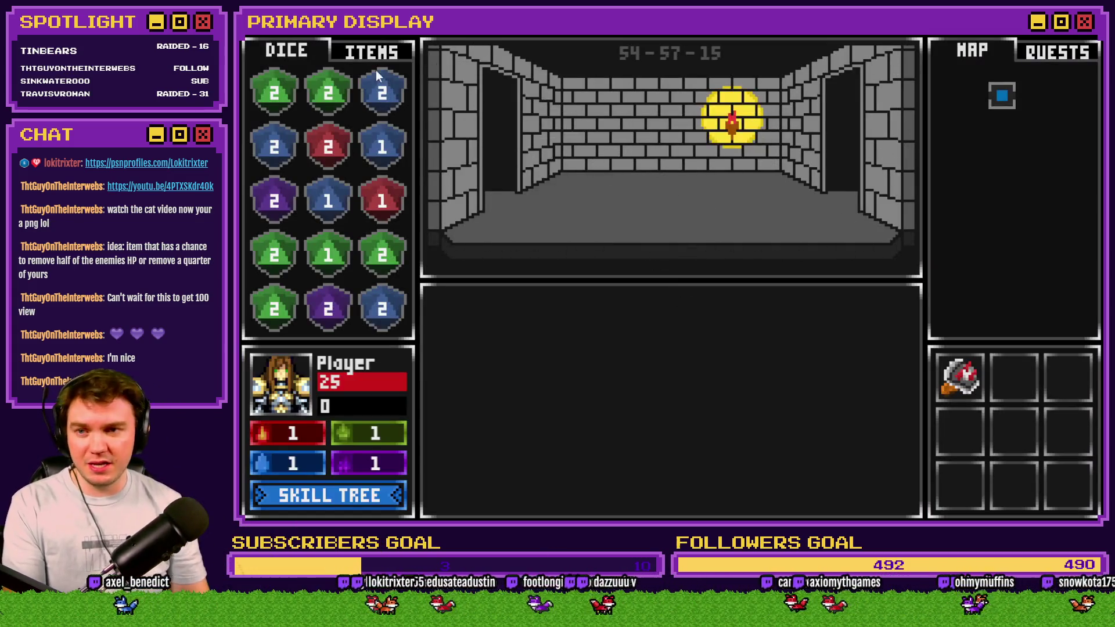
{"action": "left_click", "coordinate": [378, 52]}
{"action": "key", "text": "F9"}
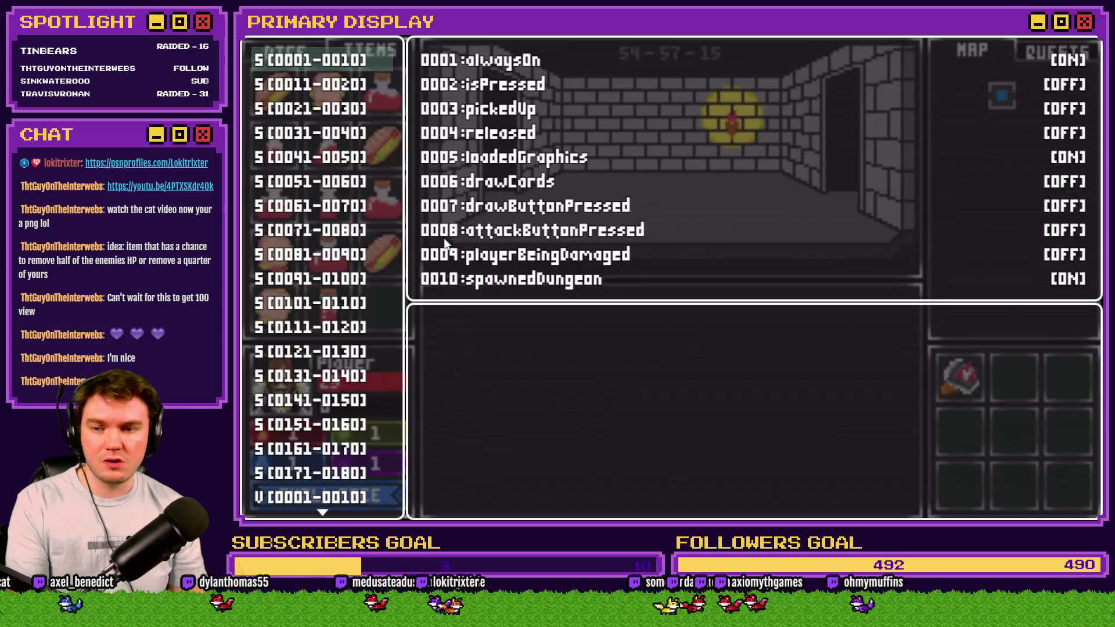
{"action": "scroll", "coordinate": [354, 488], "scroll_direction": "down", "scroll_amount": 4}
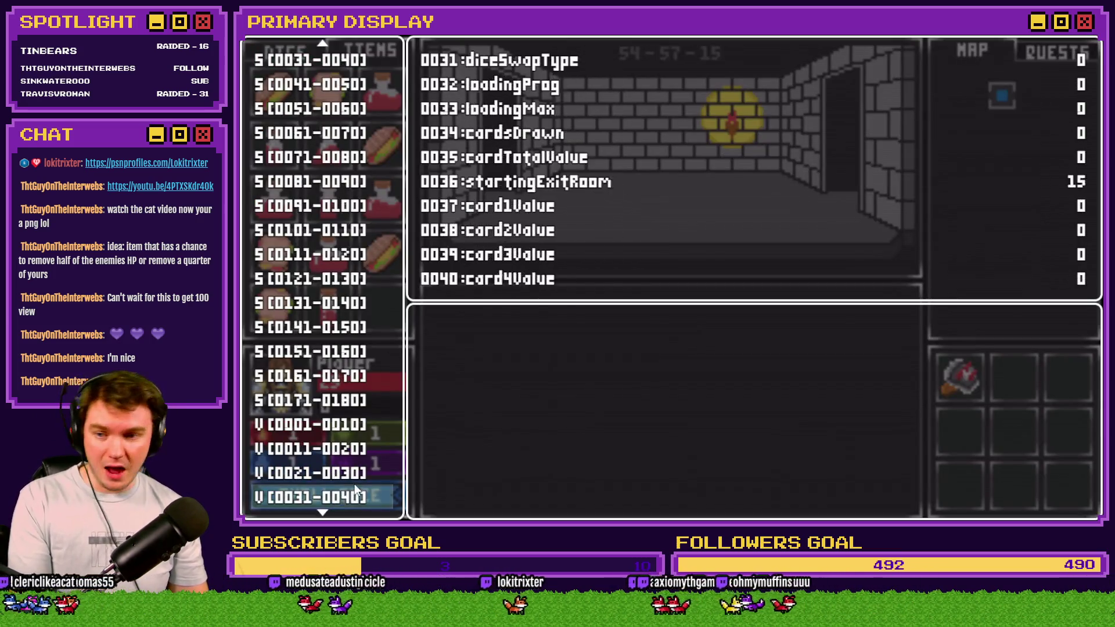
{"action": "left_click", "coordinate": [367, 491]}
{"action": "key", "text": "Up"}
{"action": "key", "text": "Up"}
{"action": "key", "text": "Up"}
{"action": "key", "text": "Right"}
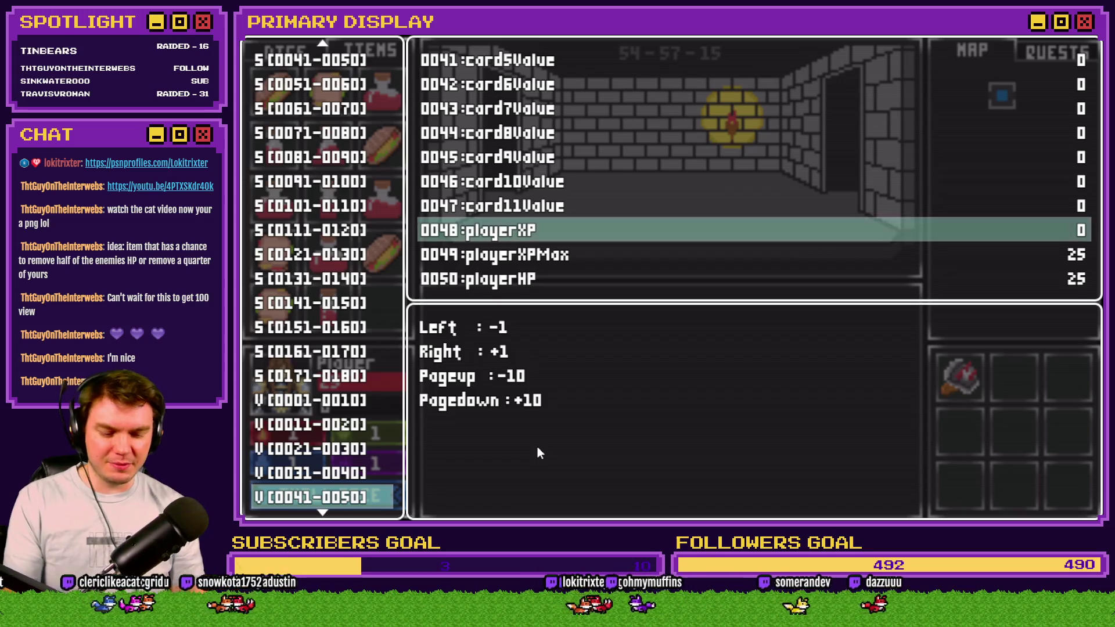
{"action": "key", "text": "Escape"}
{"action": "key", "text": "Escape"}
{"action": "left_click_drag", "start_coordinate": [382, 254], "coordinate": [293, 388]}
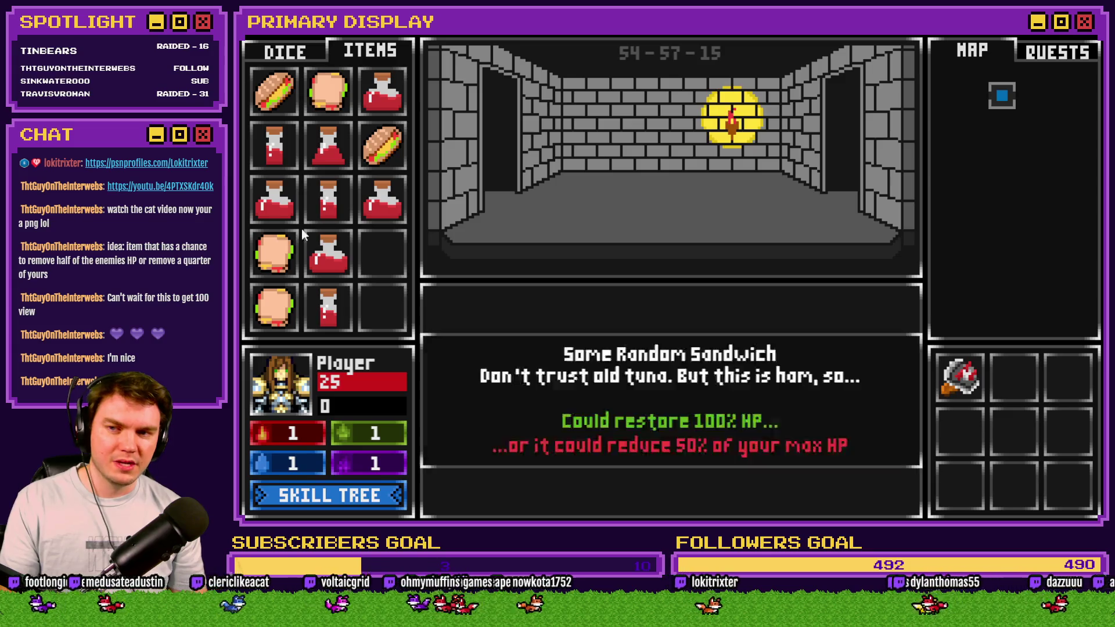
{"action": "left_click_drag", "start_coordinate": [295, 107], "coordinate": [280, 402]}
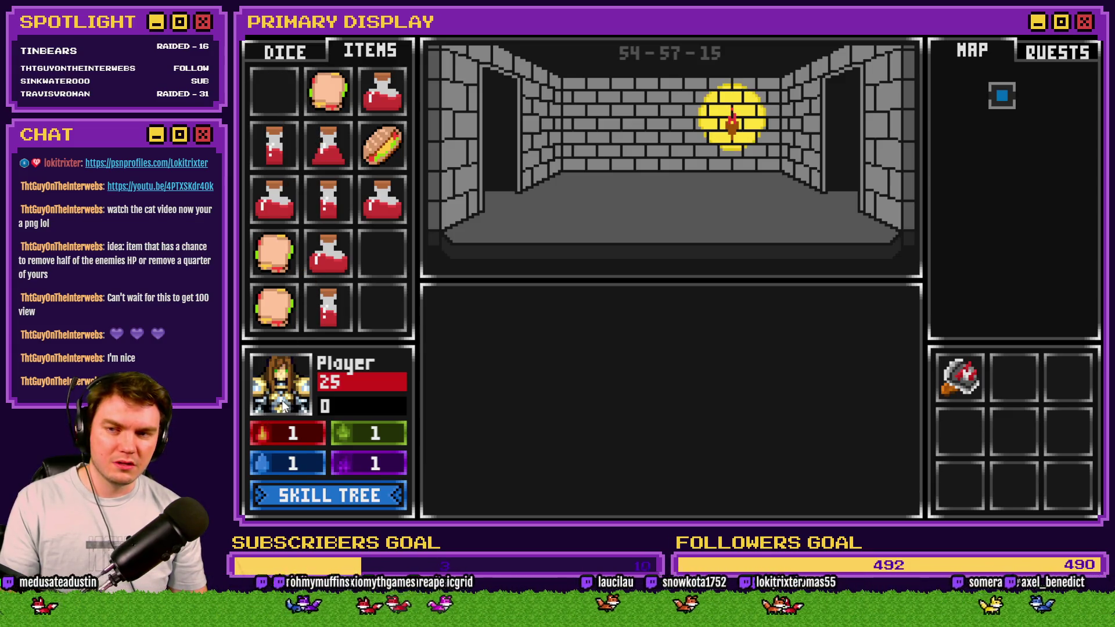
{"action": "left_click_drag", "start_coordinate": [374, 157], "coordinate": [290, 381]}
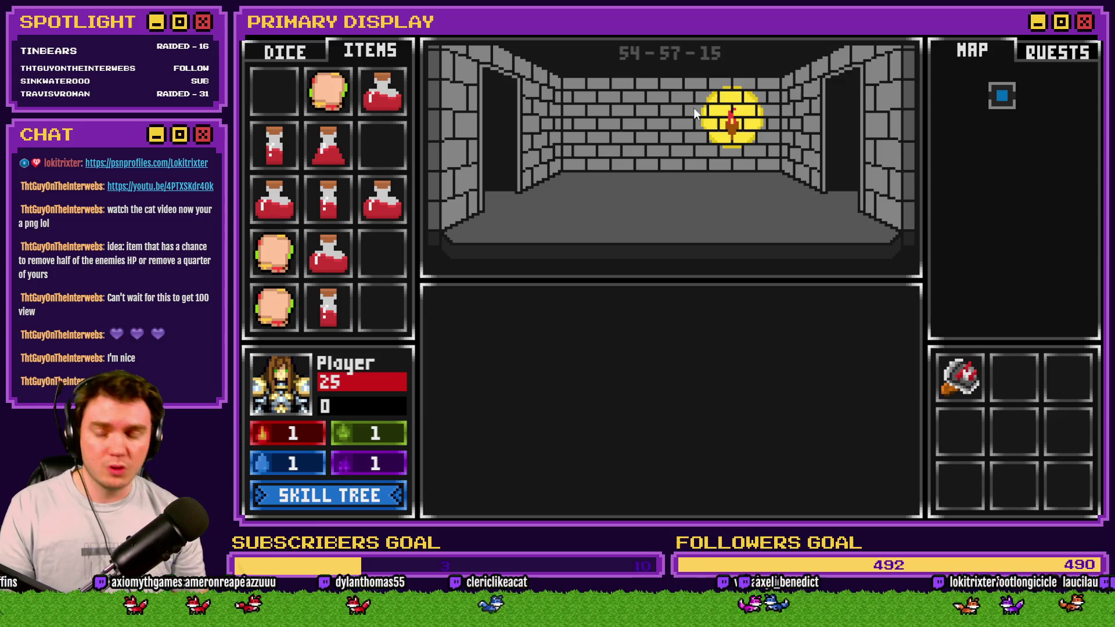
{"action": "key", "text": "alt+F4"}
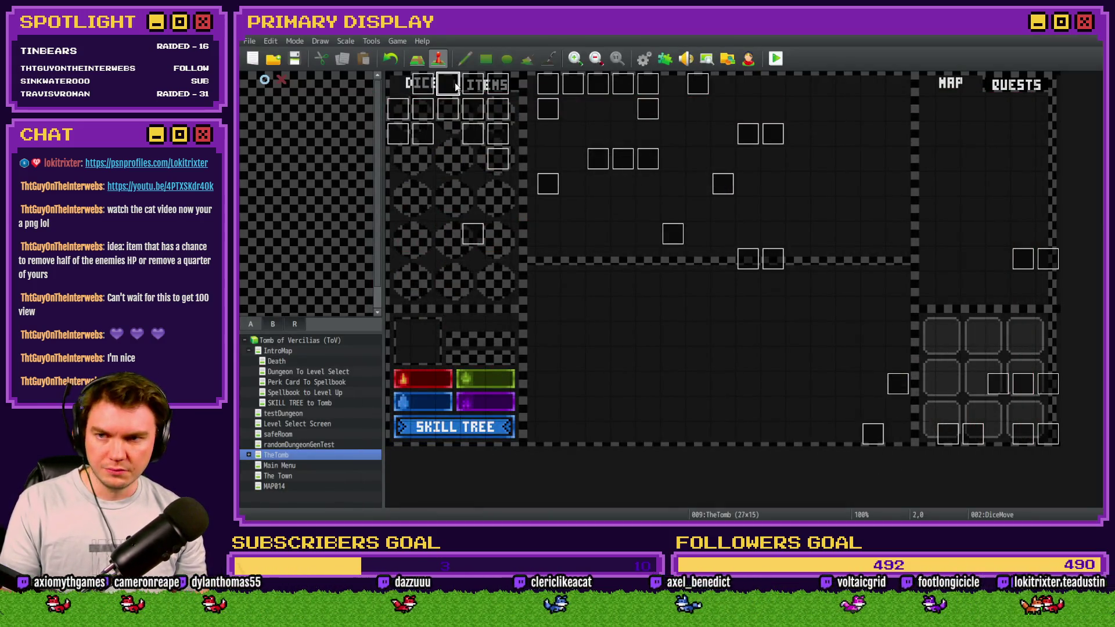
Step: Open page 6 of the DiceMove event and locate the randomNumber2 roll command
{"action": "double_click", "coordinate": [454, 83]}
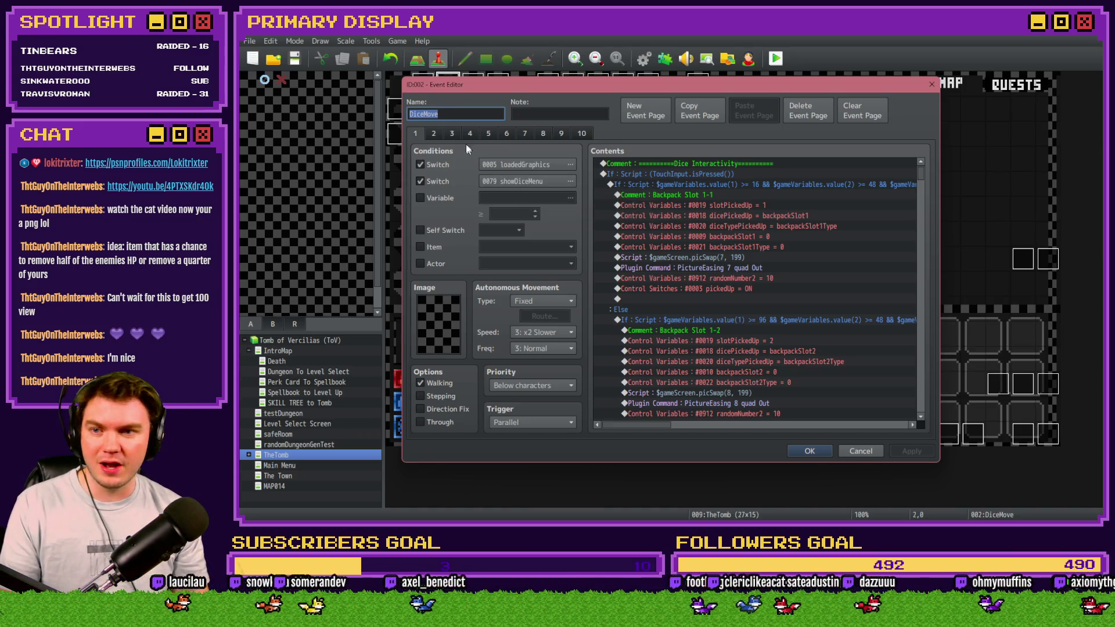
{"action": "left_click", "coordinate": [512, 133]}
{"action": "scroll", "coordinate": [737, 326], "scroll_direction": "down", "scroll_amount": 5}
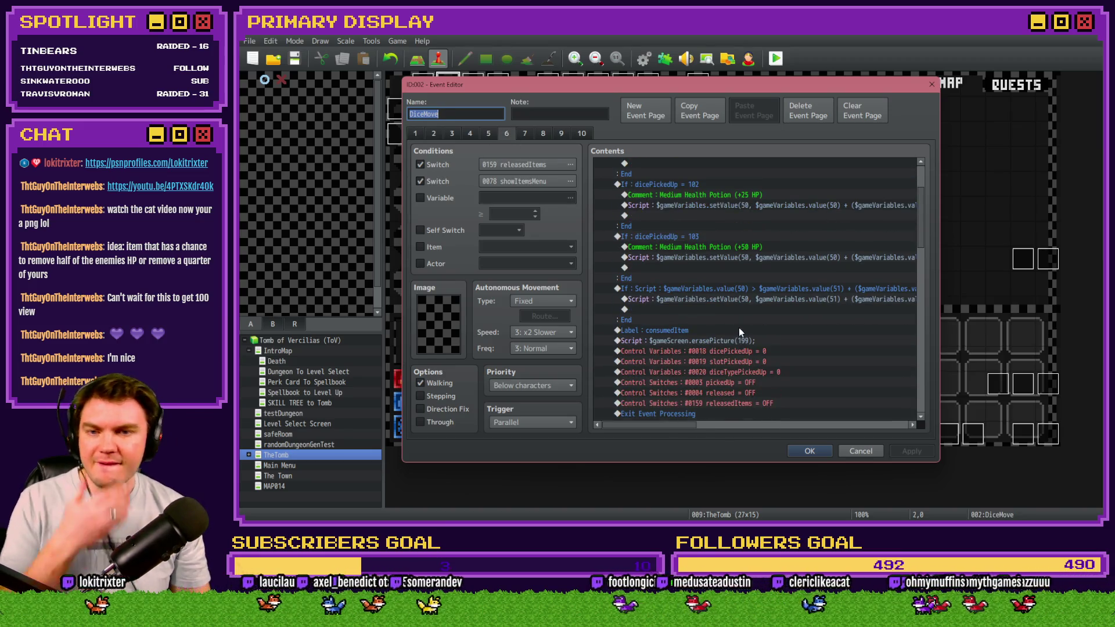
{"action": "scroll", "coordinate": [740, 331], "scroll_direction": "down", "scroll_amount": 10}
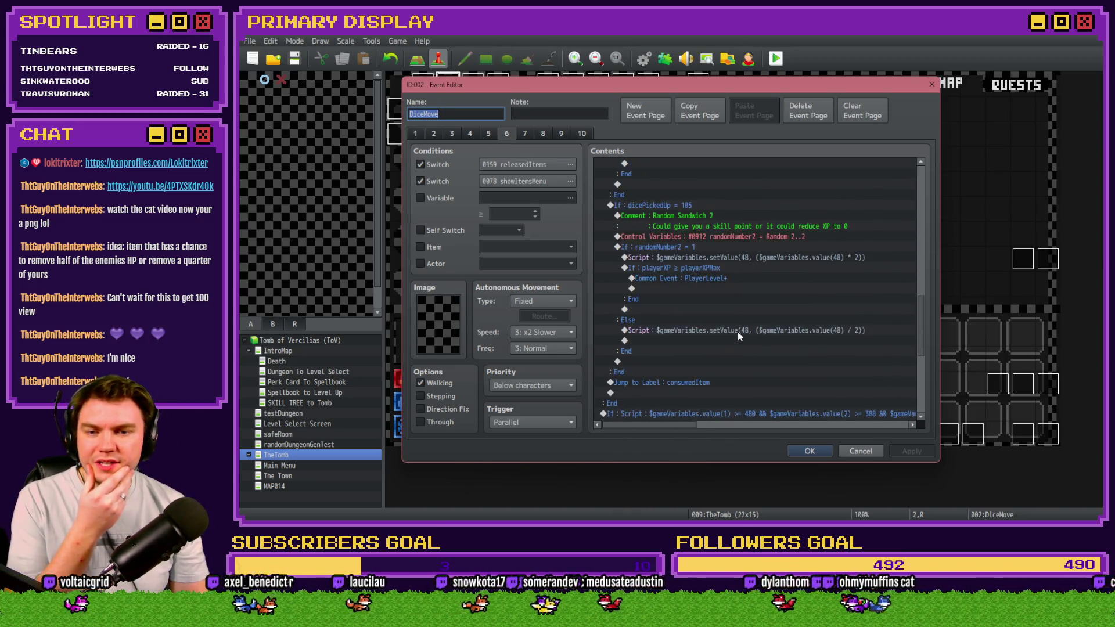
{"action": "scroll", "coordinate": [737, 332], "scroll_direction": "up", "scroll_amount": 5}
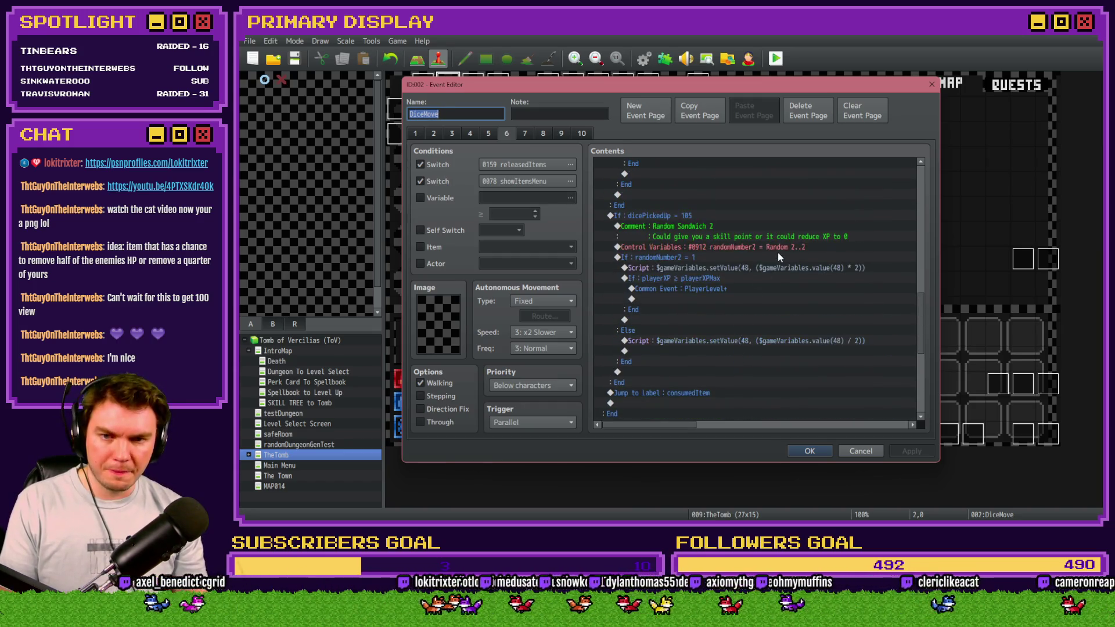
Step: Set randomNumber2 back to Random 1~2, save the event, and start a playtest
{"action": "double_click", "coordinate": [772, 247]}
{"action": "left_click", "coordinate": [797, 388]}
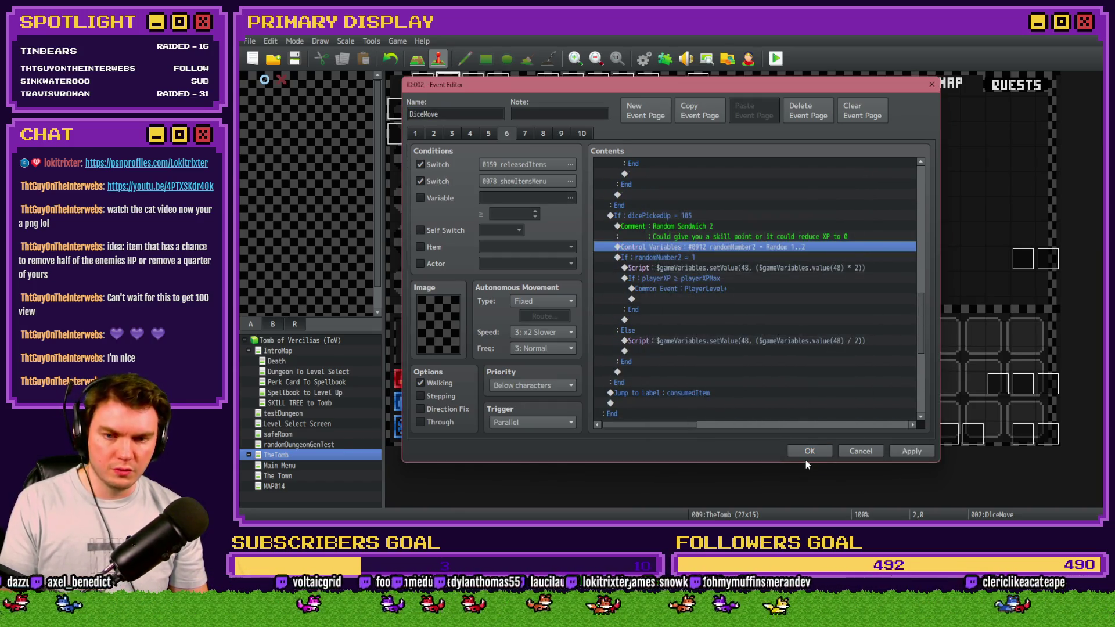
{"action": "left_click", "coordinate": [808, 453]}
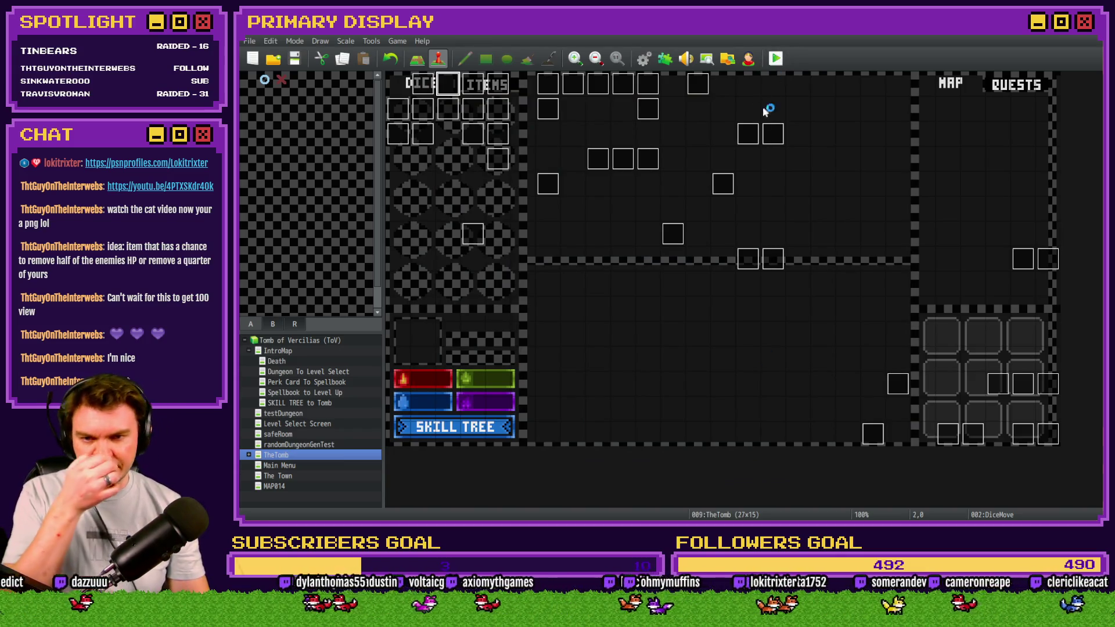
{"action": "key", "text": "ctrl+r"}
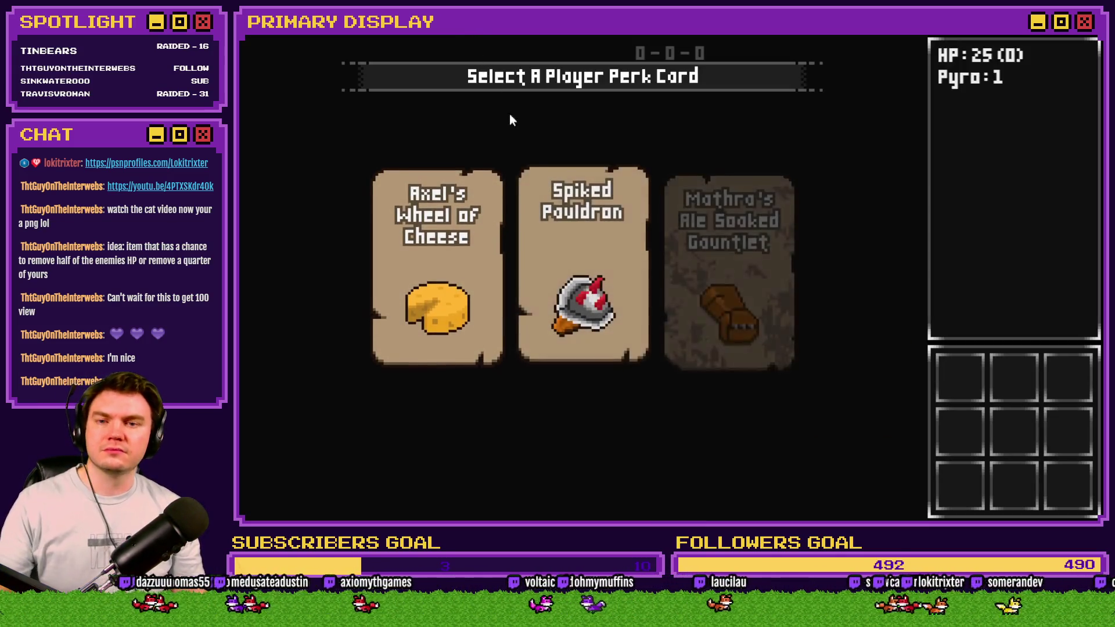
Step: Pick the Spiked Pauldron perk and raise the playerXP debug variable to 10
{"action": "left_click", "coordinate": [567, 202]}
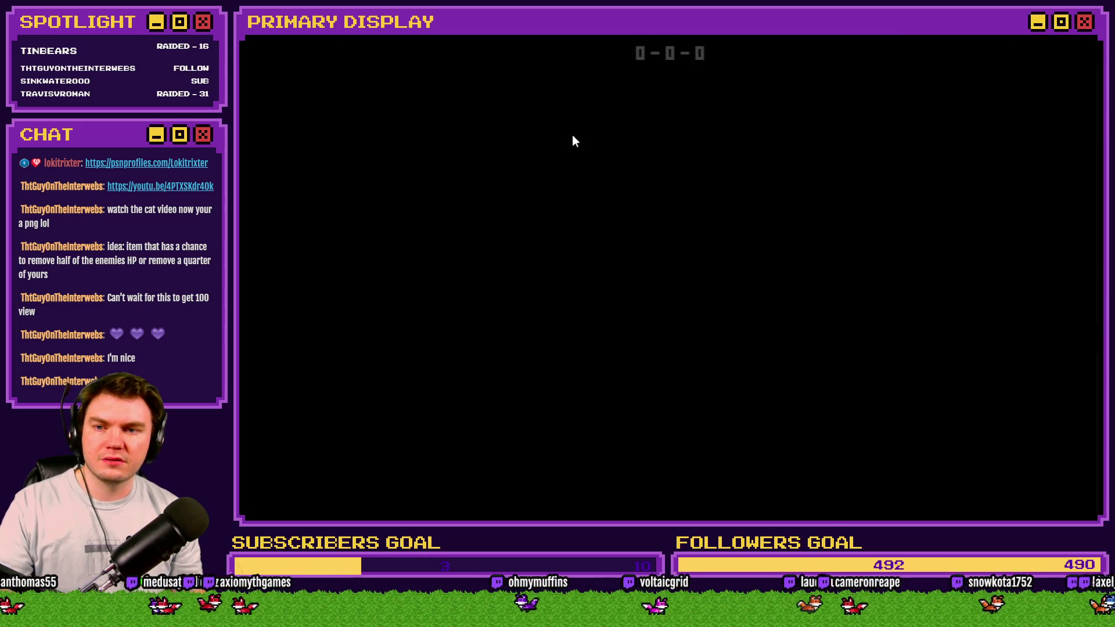
{"action": "left_click", "coordinate": [382, 56]}
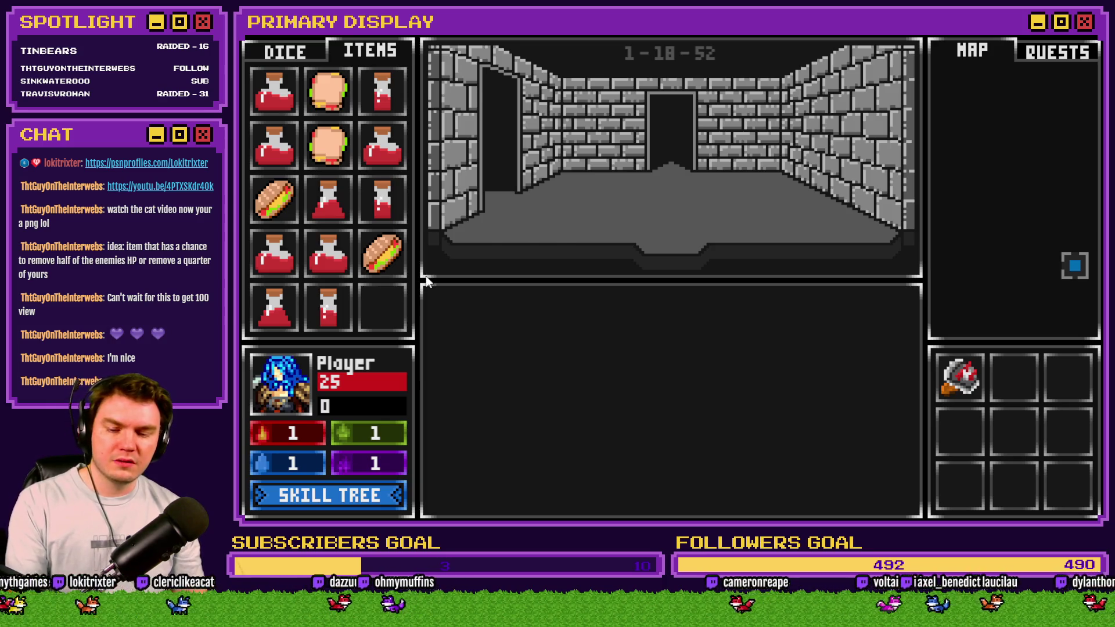
{"action": "key", "text": "F9"}
{"action": "key", "text": "Down"}
{"action": "key", "text": "Down"}
{"action": "key", "text": "Down"}
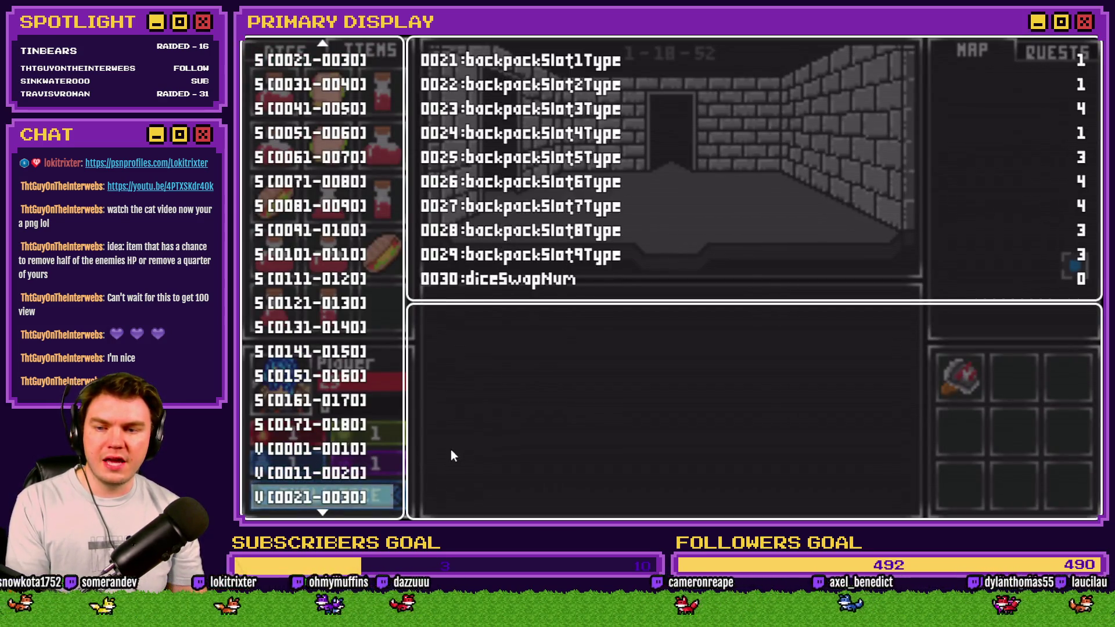
{"action": "key", "text": "Up"}
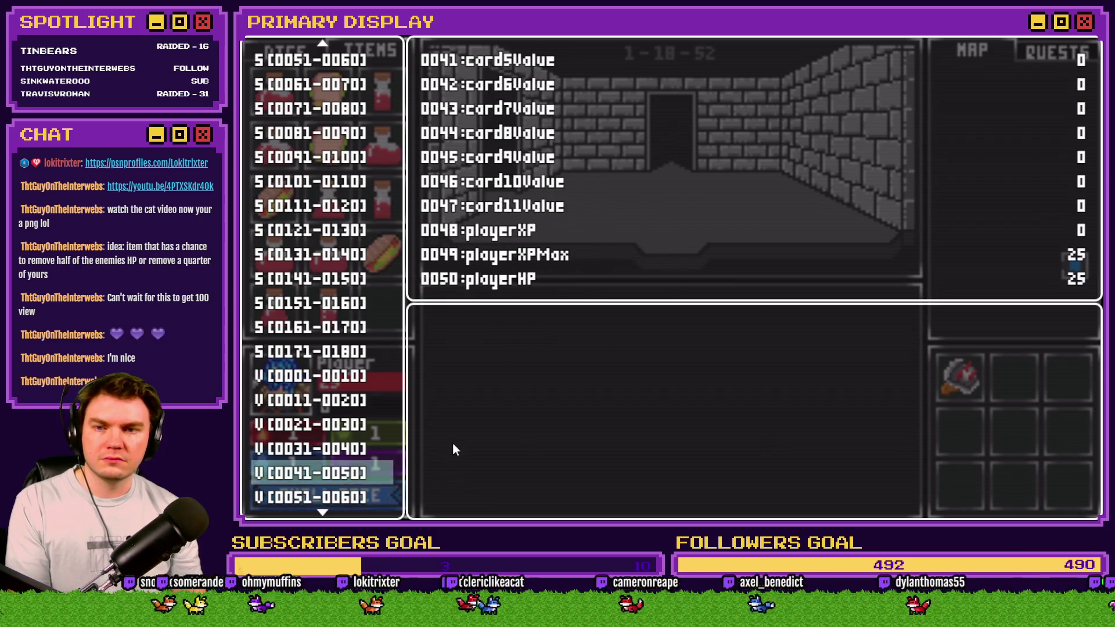
{"action": "key", "text": "Return"}
{"action": "key", "text": "Up"}
{"action": "key", "text": "Up"}
{"action": "key", "text": "Up"}
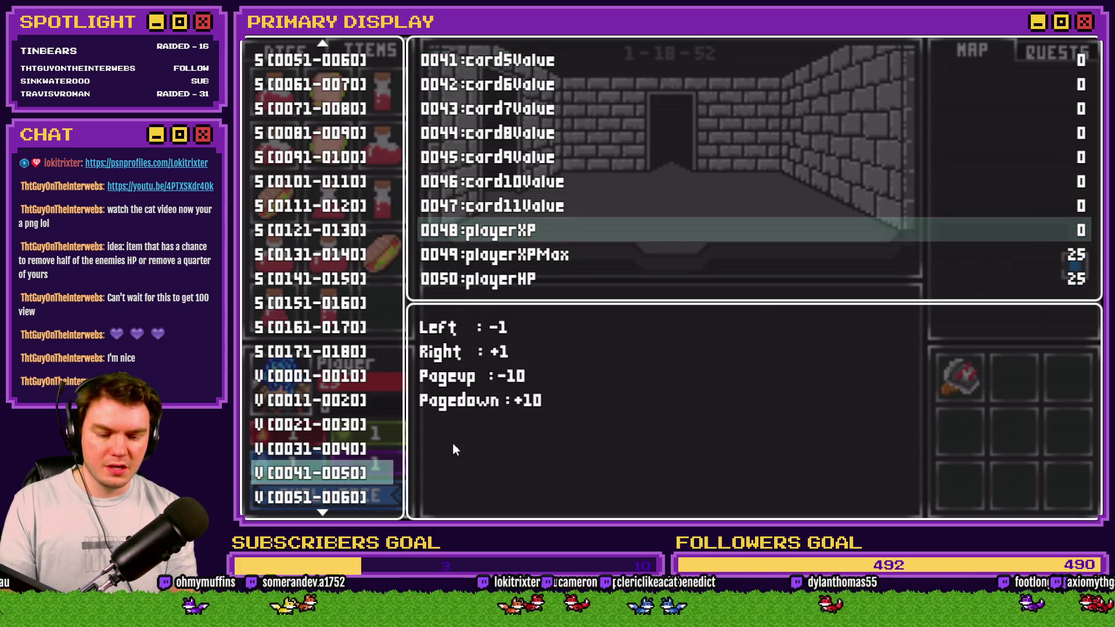
{"action": "key", "text": "Page_Down"}
{"action": "key", "text": "Escape"}
{"action": "key", "text": "Escape"}
Step: Feed the random sandwiches to the player until death, then close the playtest
{"action": "mouse_move", "coordinate": [389, 276]}
{"action": "left_mouse_down"}
{"action": "mouse_move", "coordinate": [333, 374]}
{"action": "mouse_move", "coordinate": [287, 399]}
{"action": "left_mouse_up"}
{"action": "mouse_move", "coordinate": [293, 210]}
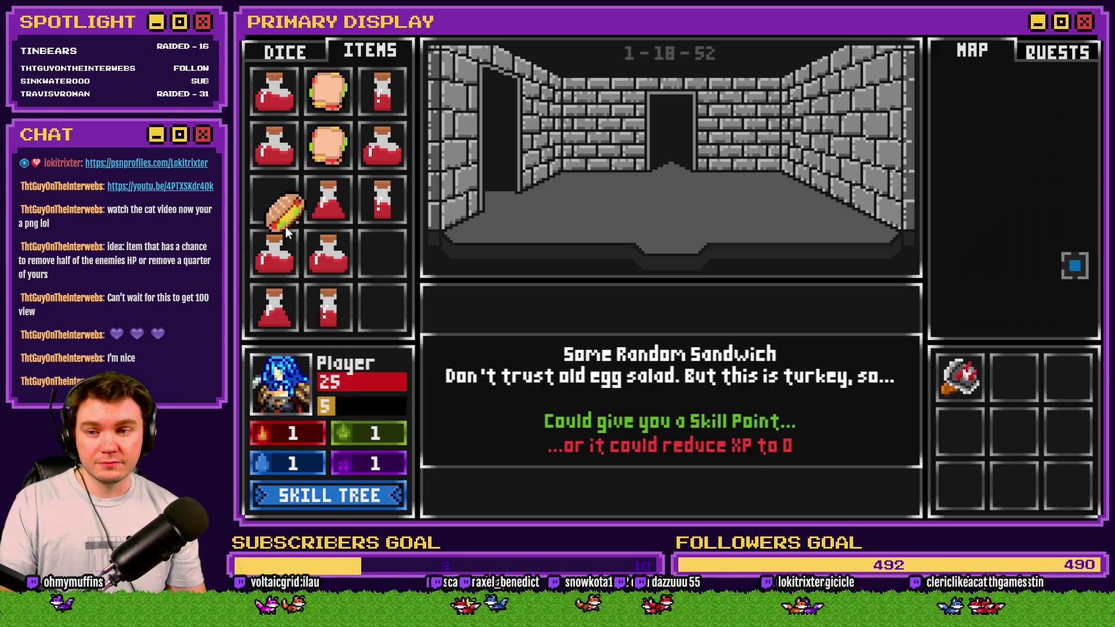
{"action": "left_click_drag", "start_coordinate": [284, 211], "coordinate": [285, 419]}
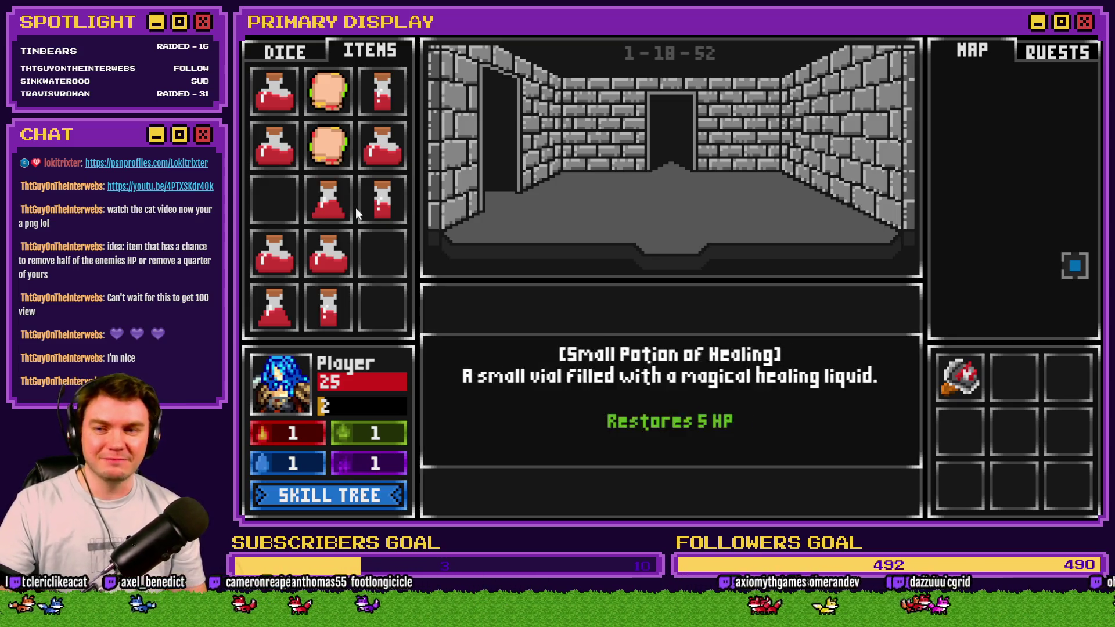
{"action": "left_click", "coordinate": [333, 155]}
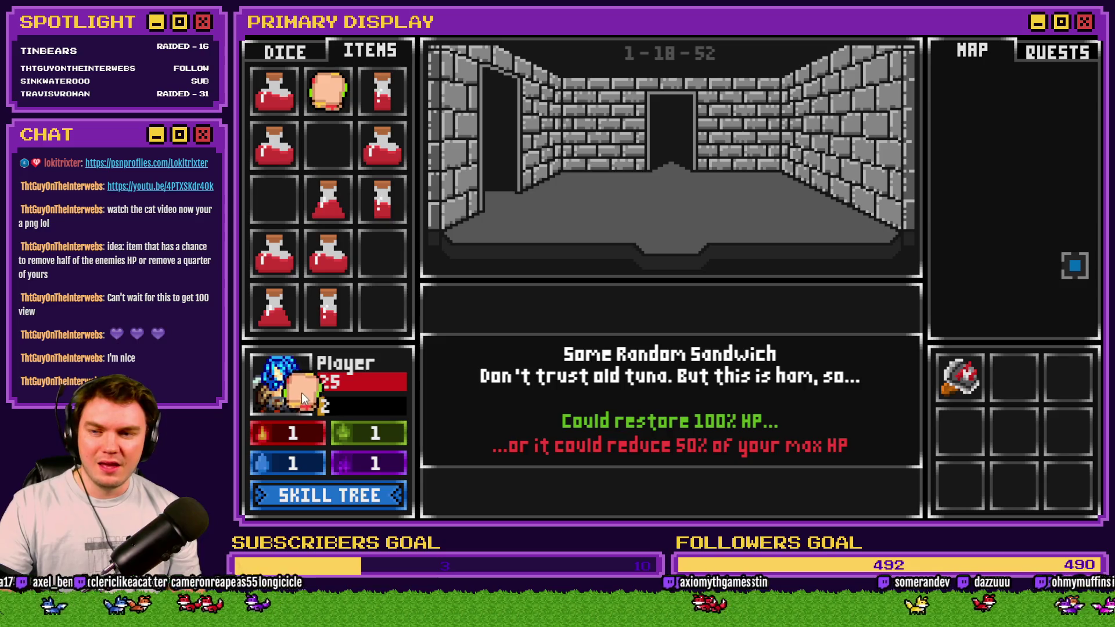
{"action": "left_click_drag", "start_coordinate": [333, 96], "coordinate": [283, 398]}
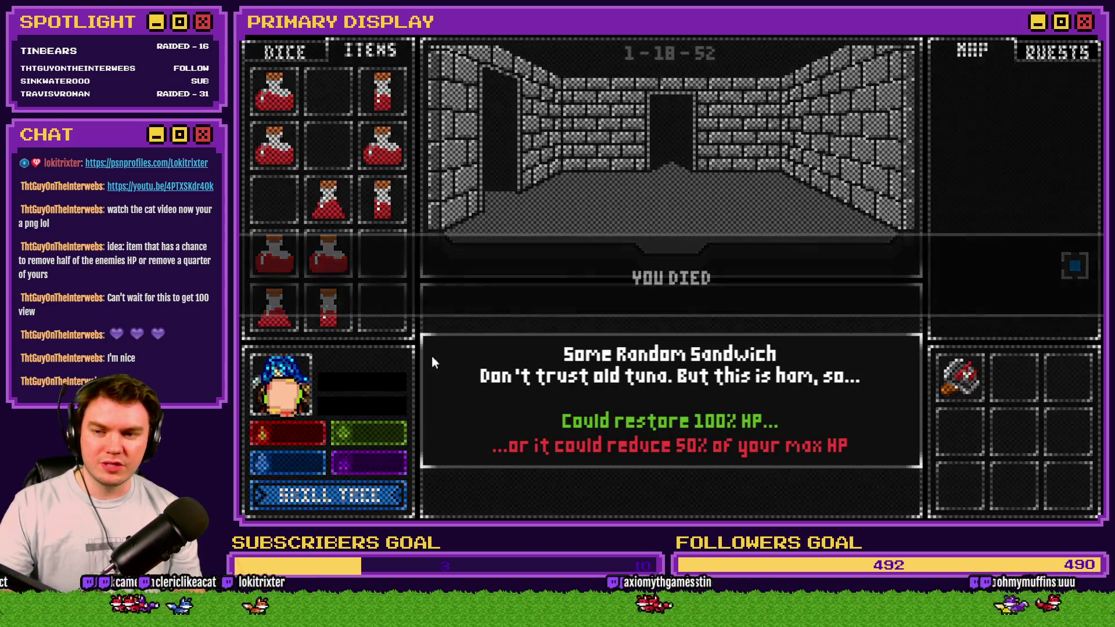
{"action": "key", "text": "alt+F4"}
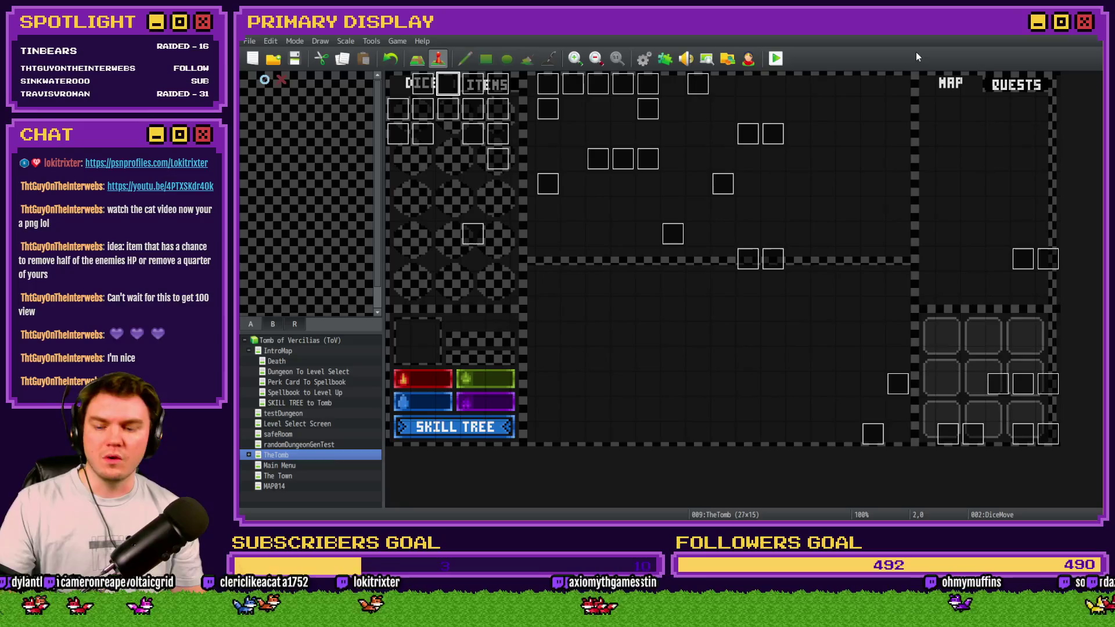
{"action": "key", "text": "alt+Tab"}
{"action": "key", "text": "alt+Tab"}
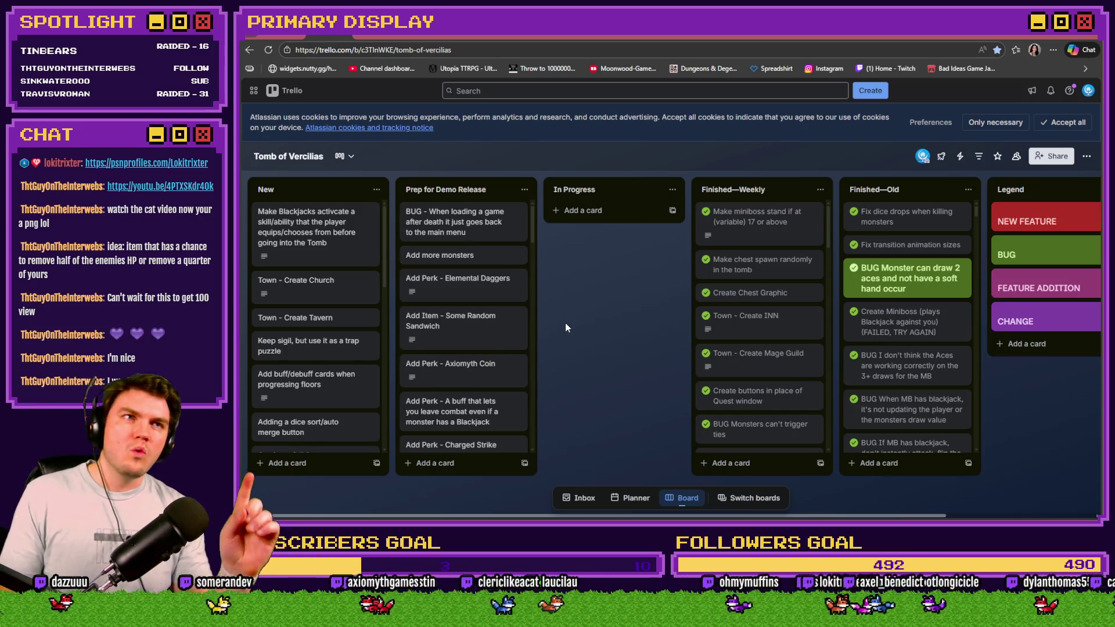
Step: Switch from the Trello board back to the RPG Maker MV editor
{"action": "key", "text": "alt+Tab"}
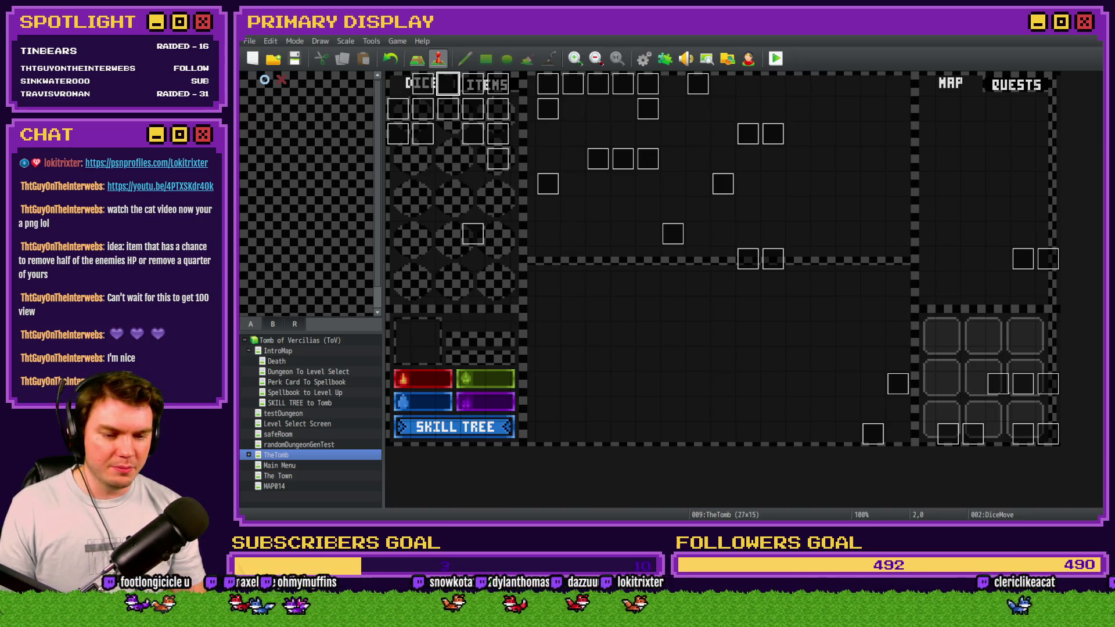
Step: Close Untitled-1 without saving, ToV_OpeningScene and ToV Logo.psdc, leaving ToV_Logo_New in front
{"action": "key", "text": "alt+Tab"}
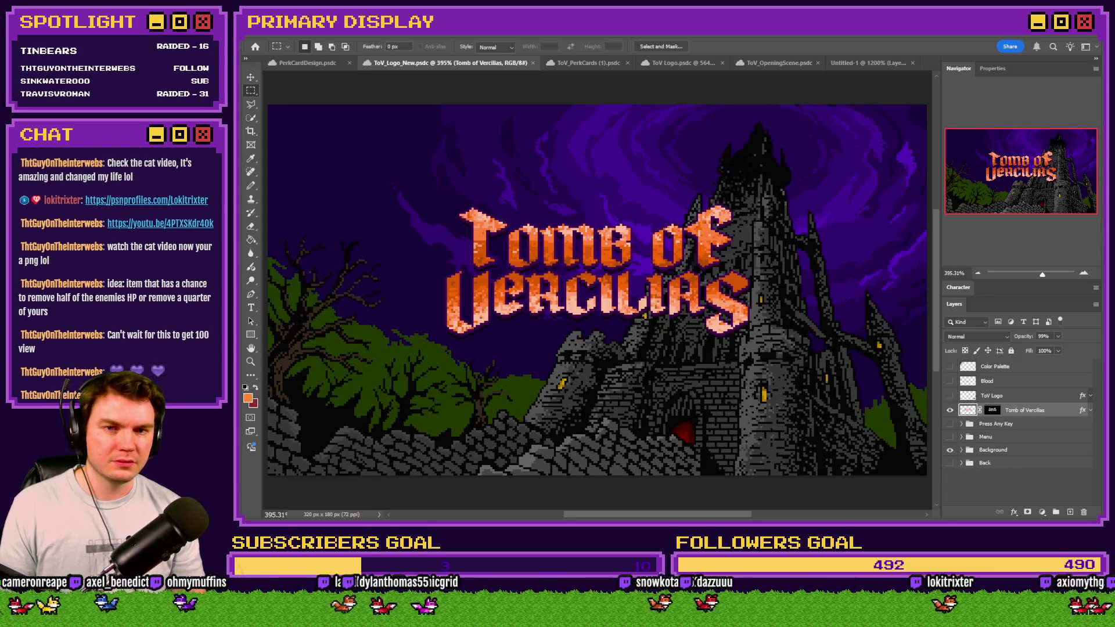
{"action": "left_click", "coordinate": [862, 62]}
{"action": "left_click", "coordinate": [913, 64]}
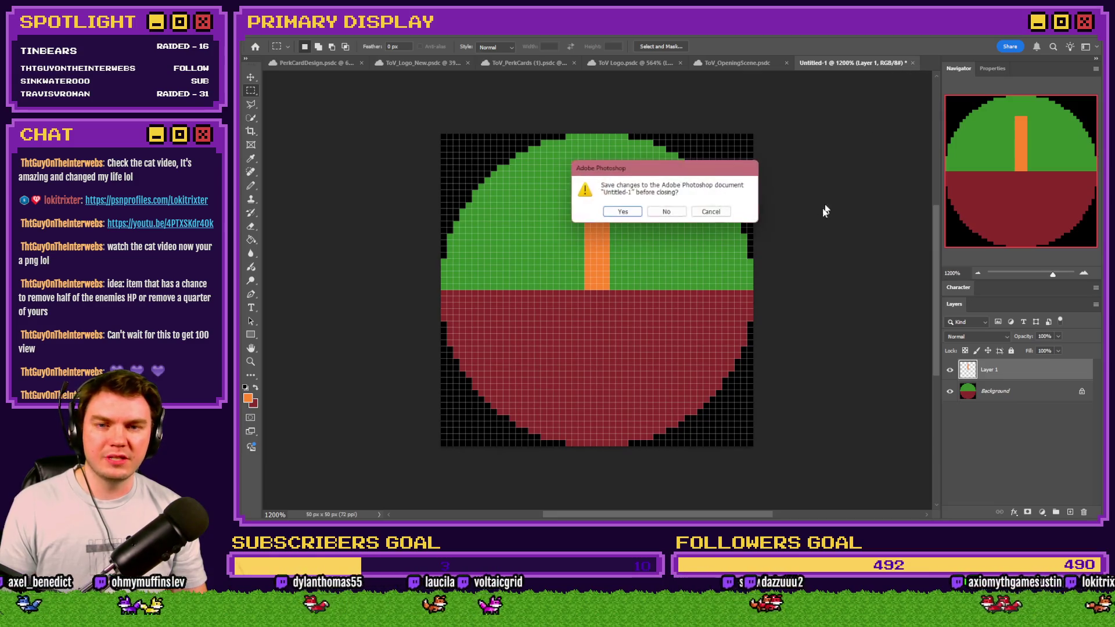
{"action": "left_click", "coordinate": [668, 209]}
{"action": "left_click", "coordinate": [853, 65]}
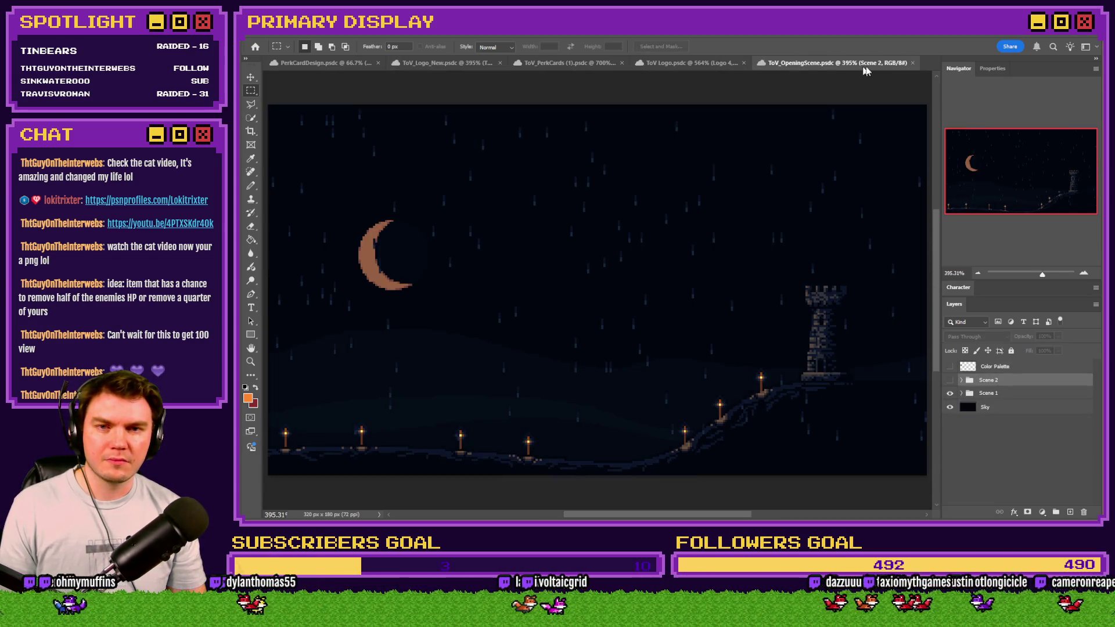
{"action": "left_click", "coordinate": [912, 62]}
{"action": "left_click", "coordinate": [790, 61]}
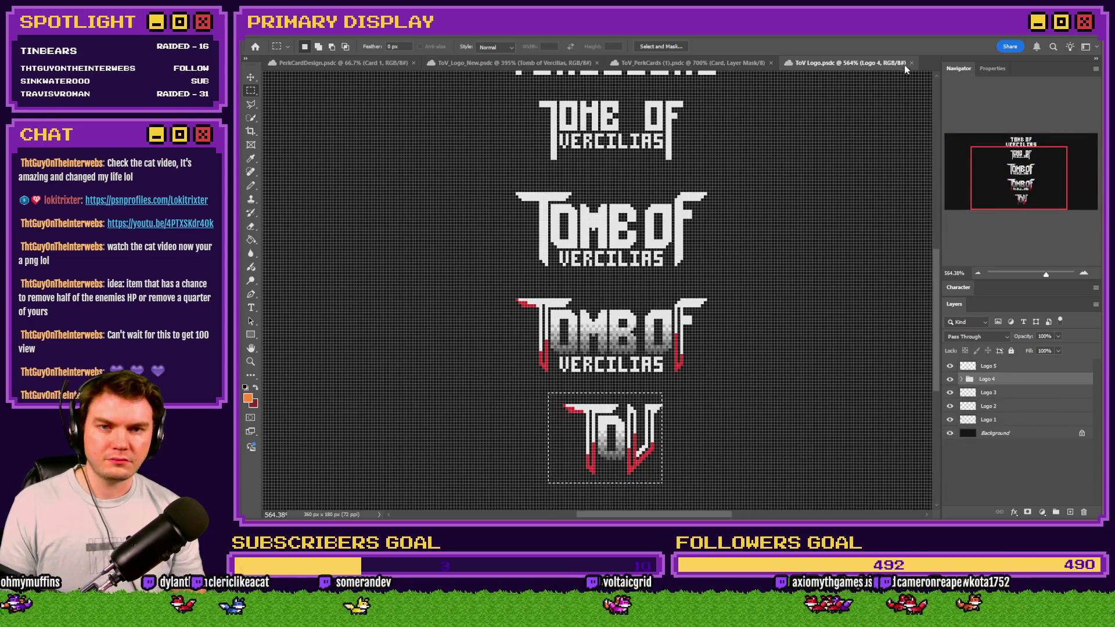
{"action": "left_click", "coordinate": [911, 63]}
{"action": "left_click", "coordinate": [725, 61]}
{"action": "left_click", "coordinate": [553, 61]}
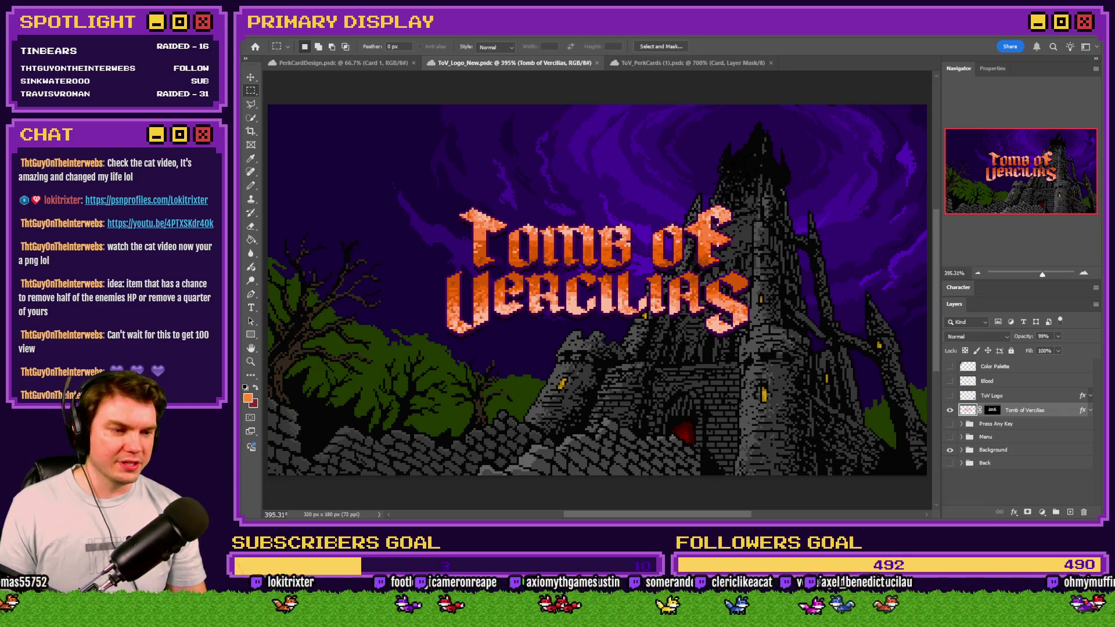
Step: Drop SomeSandwich1.png into Photoshop, dismiss the Not a PNG error, and close its preview
{"action": "mouse_move", "coordinate": [964, 168]}
{"action": "left_mouse_down"}
{"action": "mouse_move", "coordinate": [874, 75]}
{"action": "mouse_move", "coordinate": [871, 87]}
{"action": "left_mouse_up"}
{"action": "left_click", "coordinate": [642, 212]}
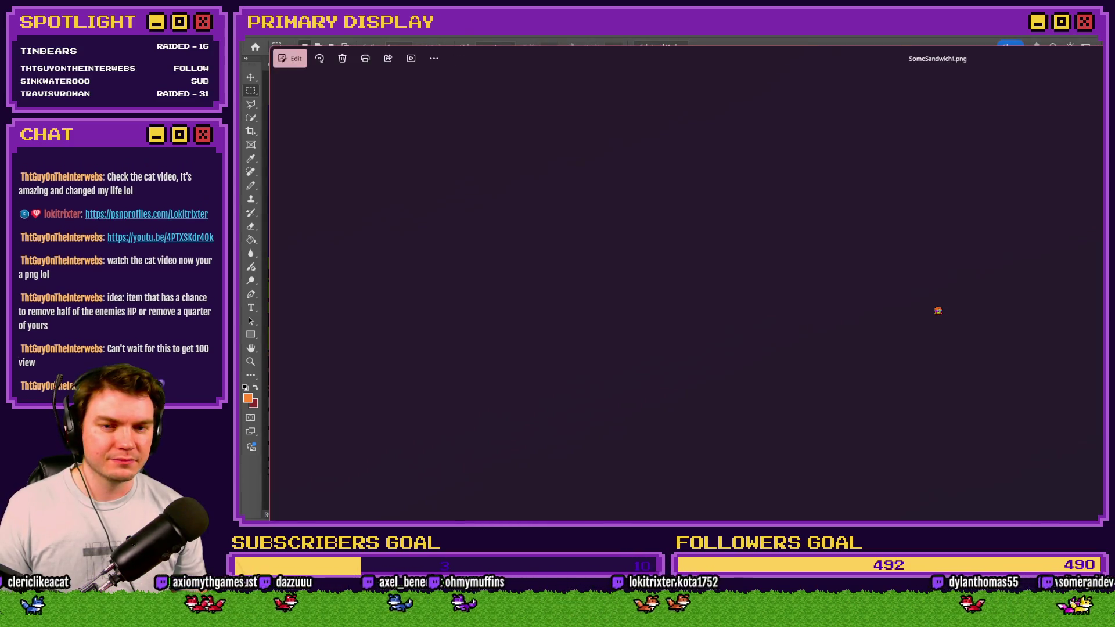
{"action": "key", "text": "alt+F4"}
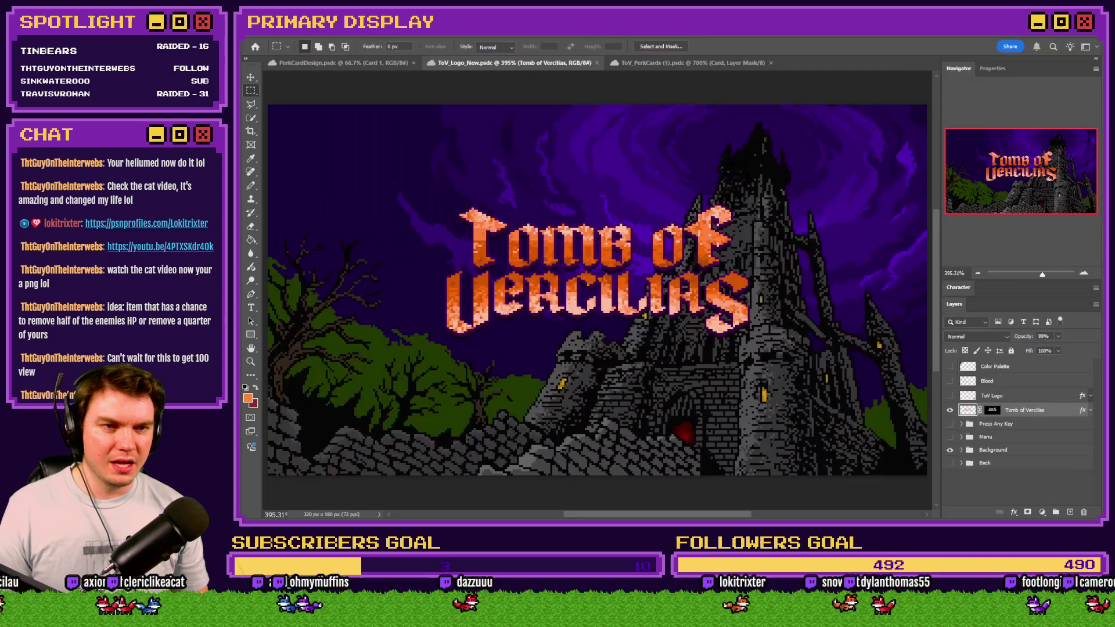
{"action": "key", "text": "alt+Tab"}
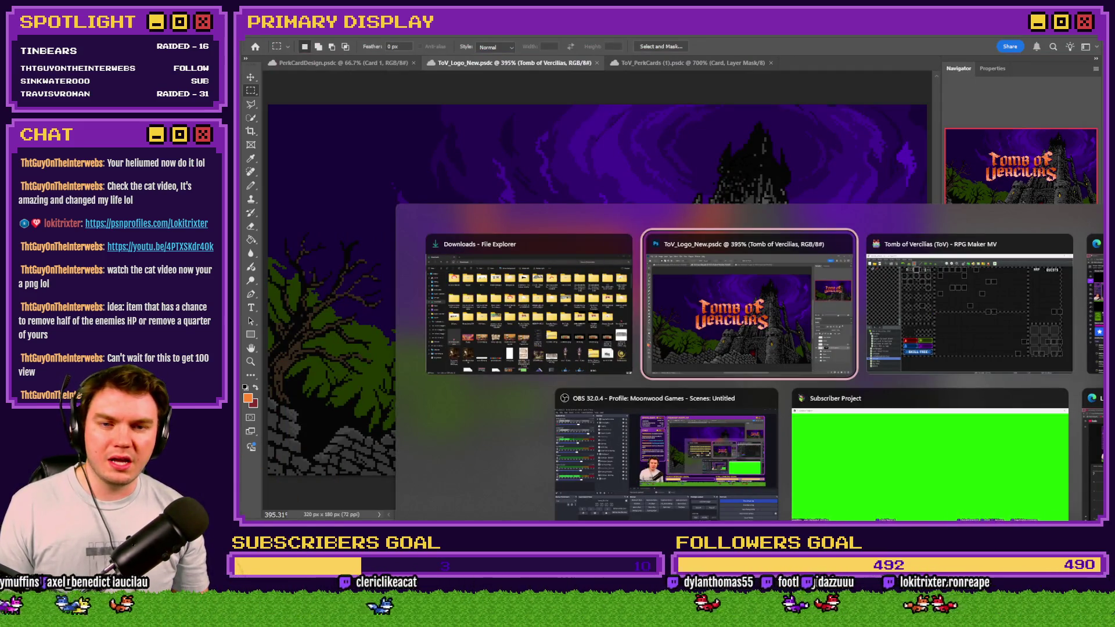
{"action": "key", "text": "alt+Tab"}
{"action": "key", "text": "alt+Tab"}
{"action": "key", "text": "alt+Tab"}
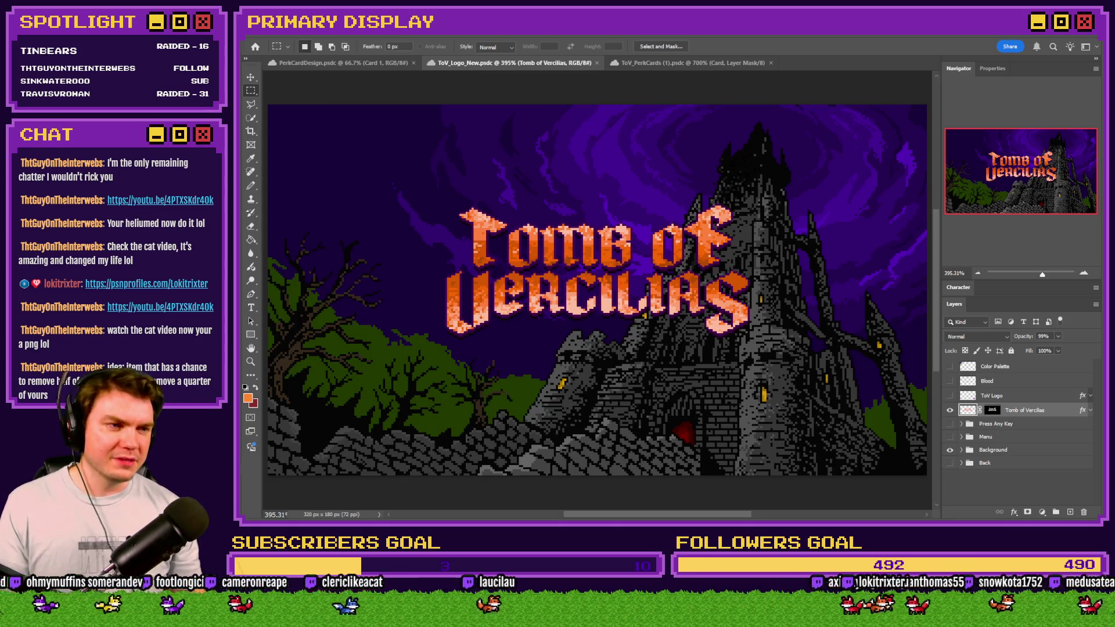
{"action": "key", "text": "alt+Tab"}
{"action": "key", "text": "ctrl+s"}
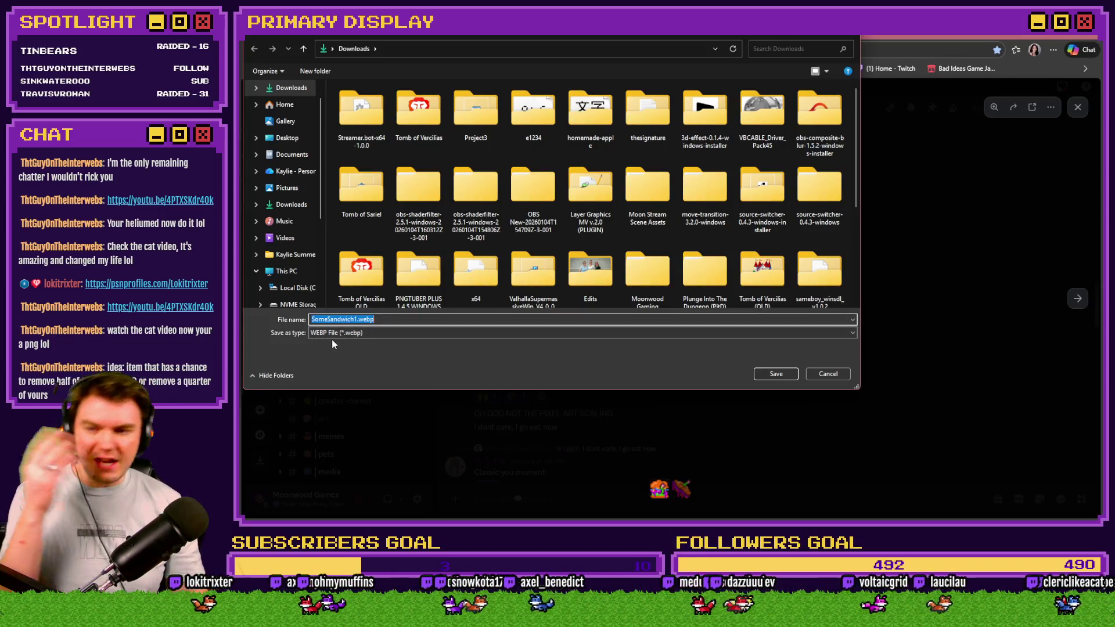
Step: Attempt saving the sandwich image as any file type, then from a new tab, cancelling both
{"action": "left_click", "coordinate": [344, 332]}
{"action": "left_click", "coordinate": [351, 346]}
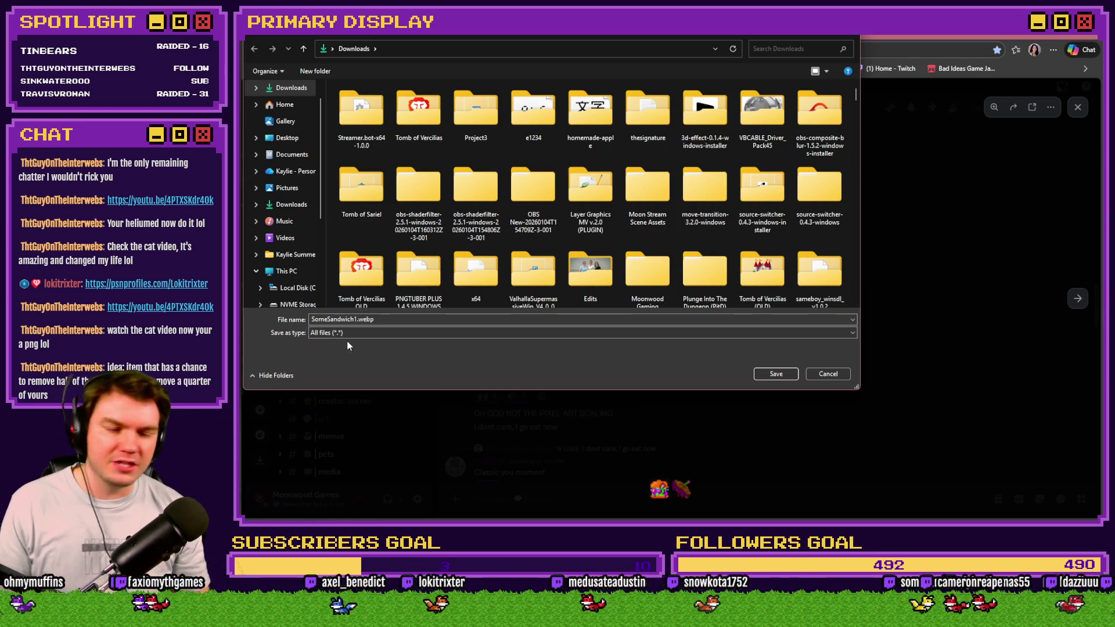
{"action": "left_click", "coordinate": [810, 373]}
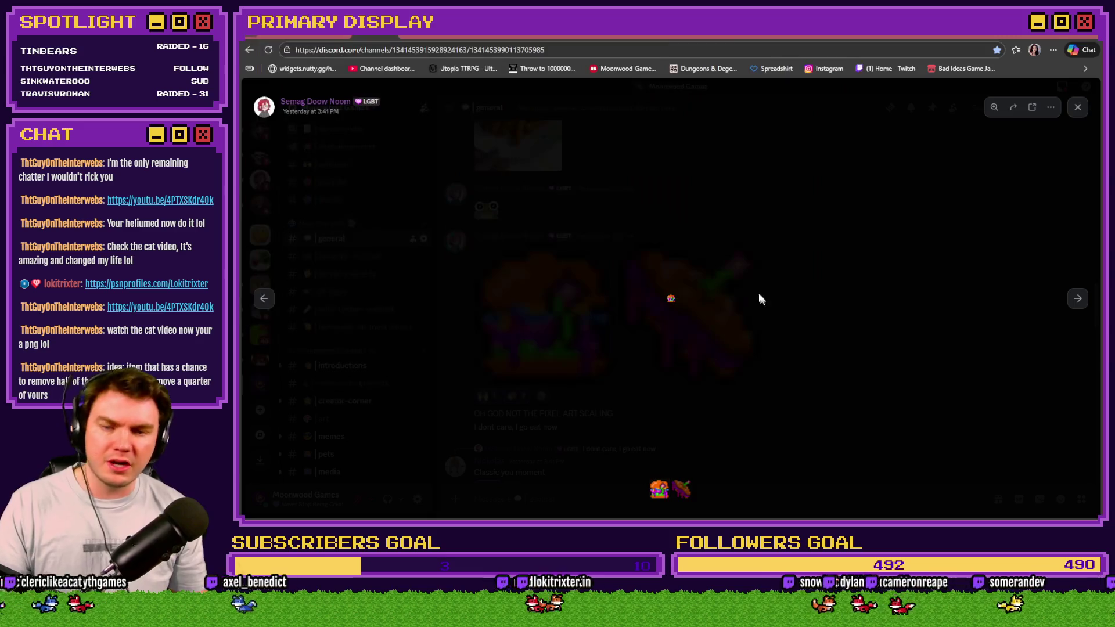
{"action": "right_click", "coordinate": [671, 297]}
{"action": "left_click", "coordinate": [683, 307]}
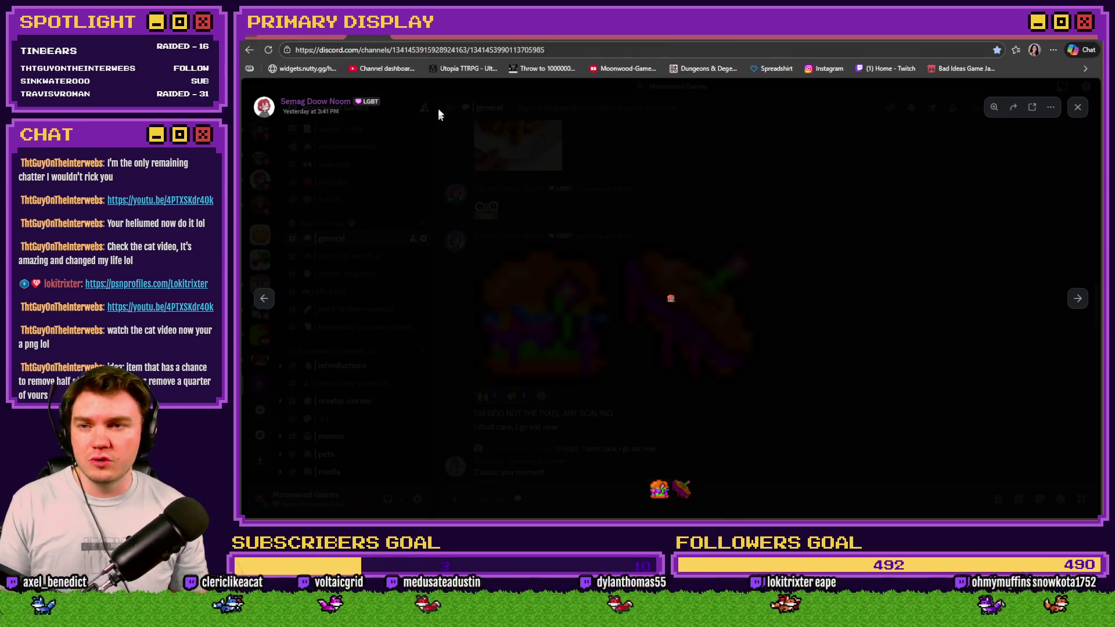
{"action": "left_click", "coordinate": [410, 36]}
{"action": "right_click", "coordinate": [670, 300]}
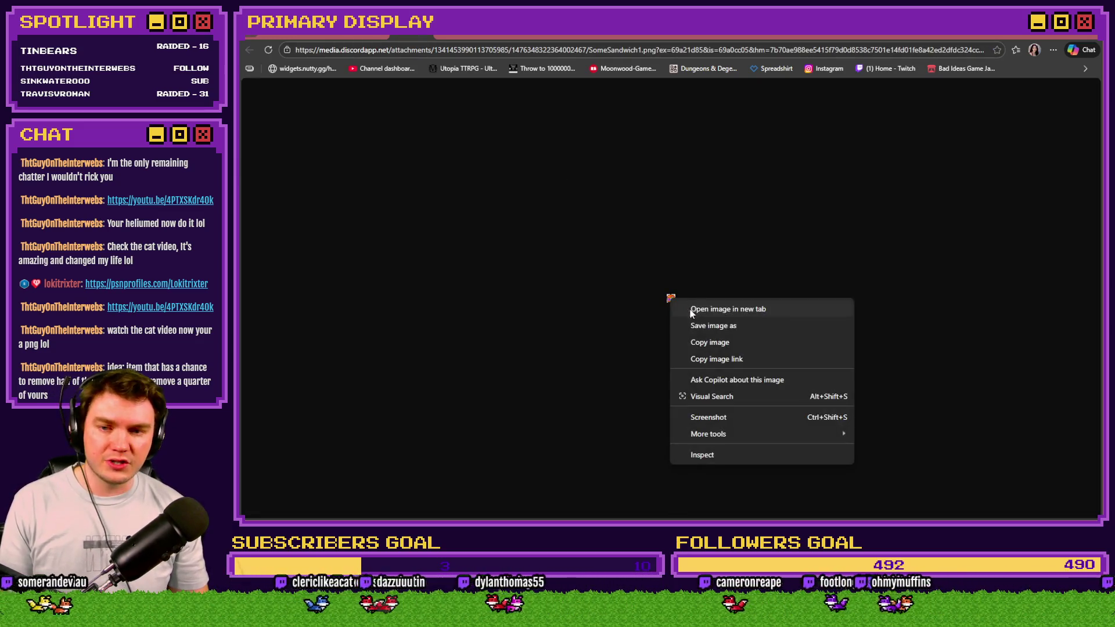
{"action": "left_click", "coordinate": [695, 324]}
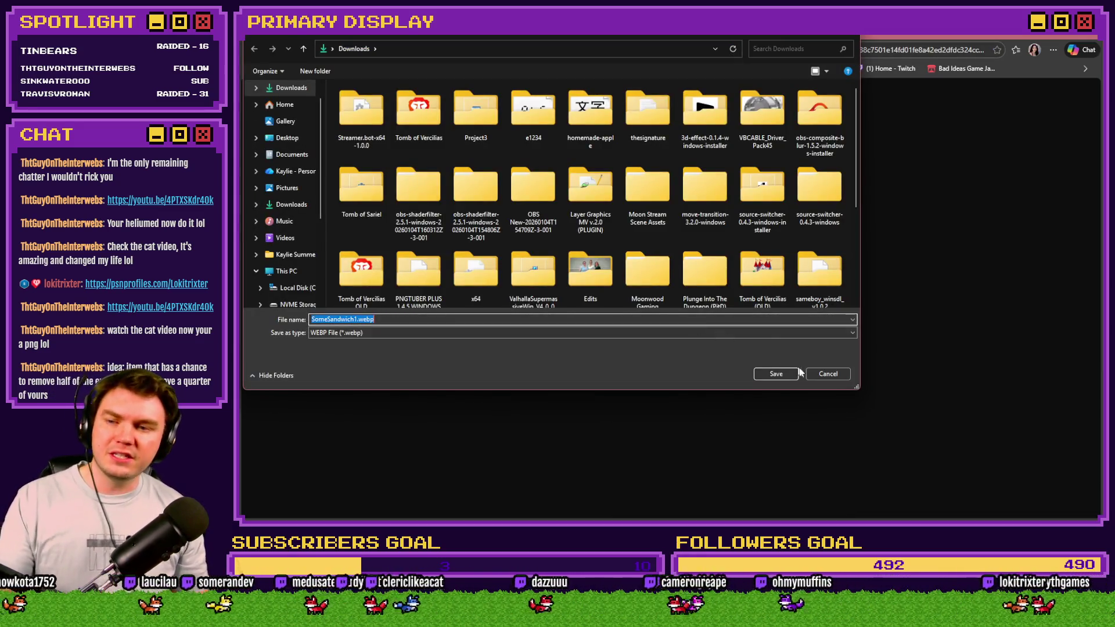
{"action": "left_click", "coordinate": [842, 378]}
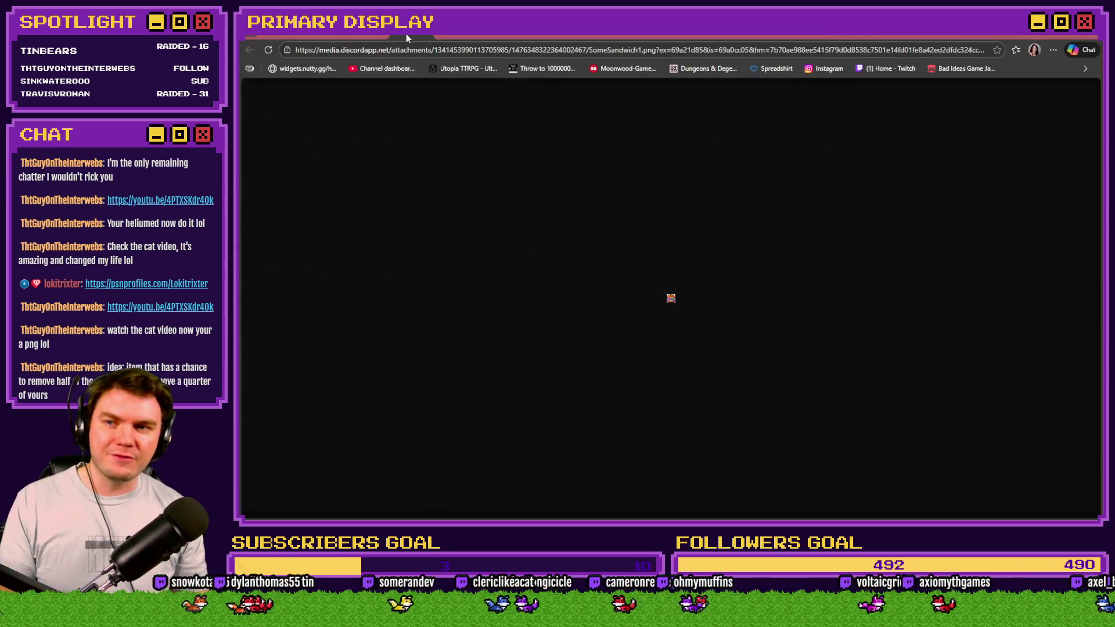
Step: Open the sandwich image directly in the browser and cancel saving it again
{"action": "left_click", "coordinate": [406, 33]}
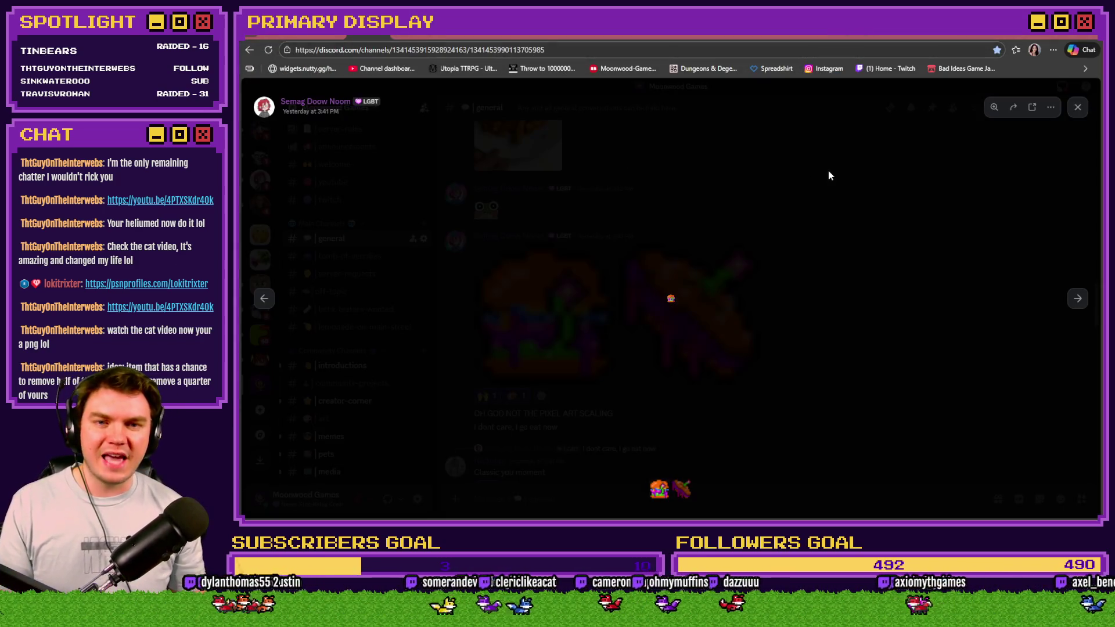
{"action": "left_click", "coordinate": [1031, 108]}
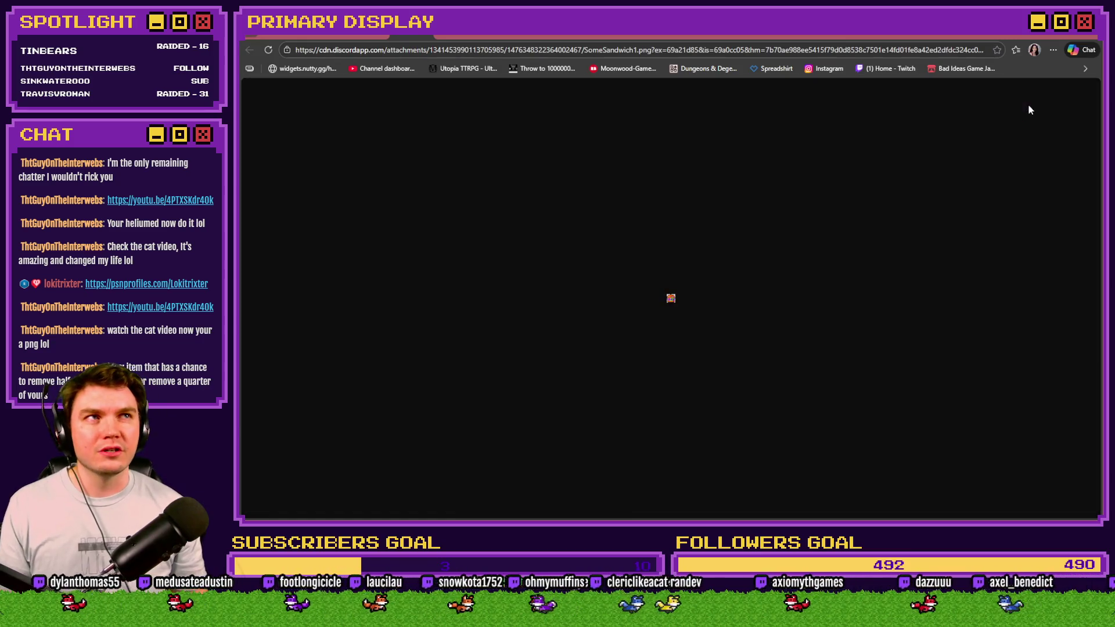
{"action": "right_click", "coordinate": [671, 299]}
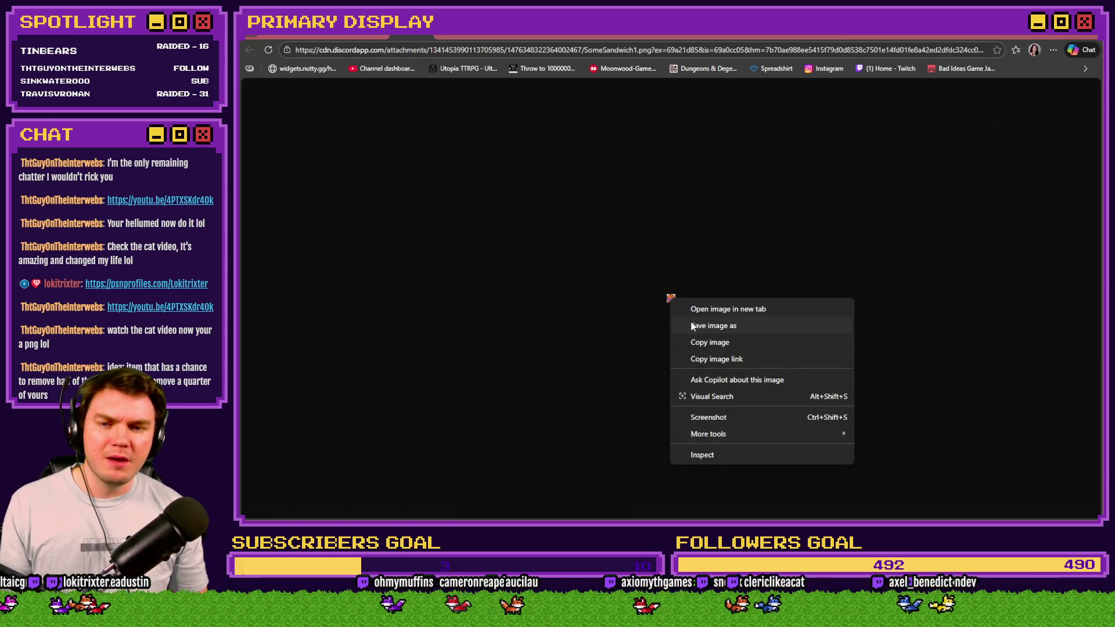
{"action": "left_click", "coordinate": [692, 327]}
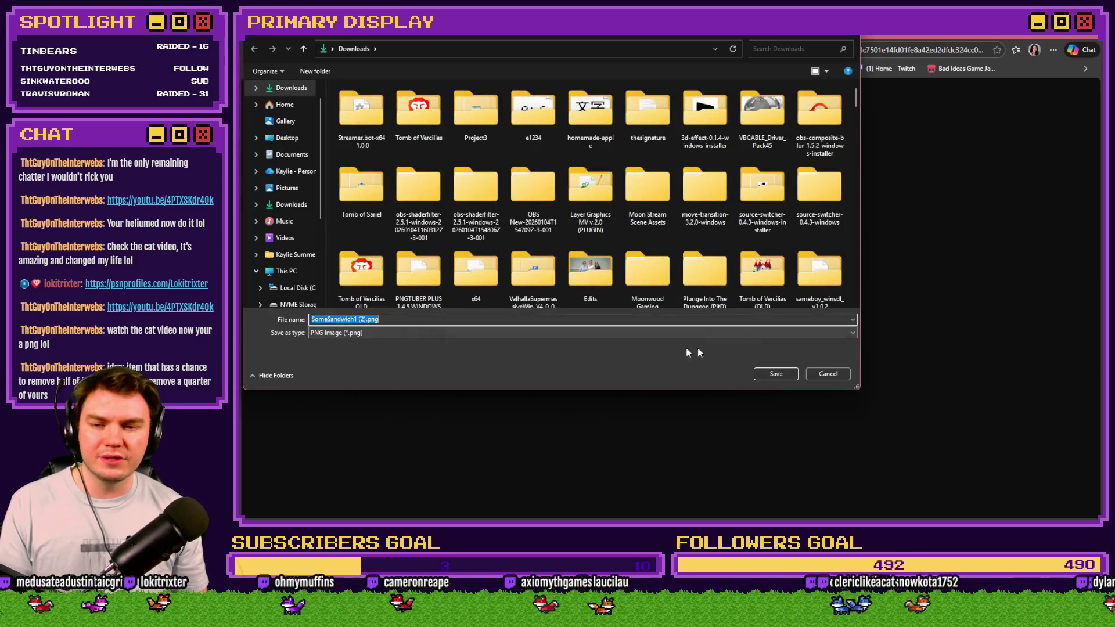
{"action": "left_click", "coordinate": [829, 375]}
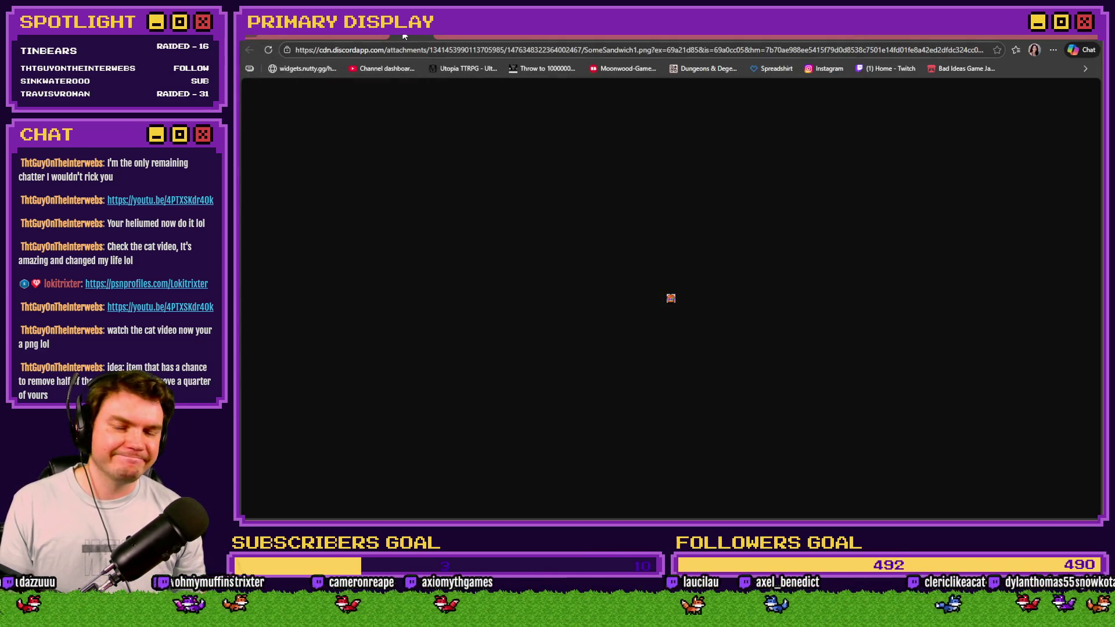
Step: Close Discord's enlarged image and drop both sandwich PNGs into Photoshop
{"action": "left_click", "coordinate": [366, 37]}
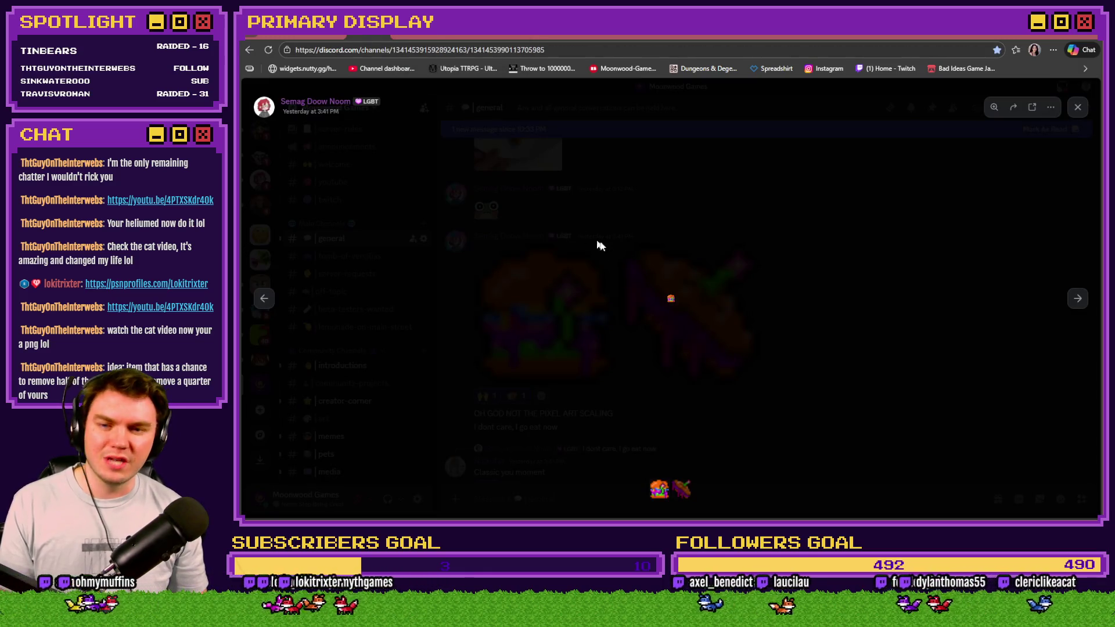
{"action": "left_click", "coordinate": [709, 235]}
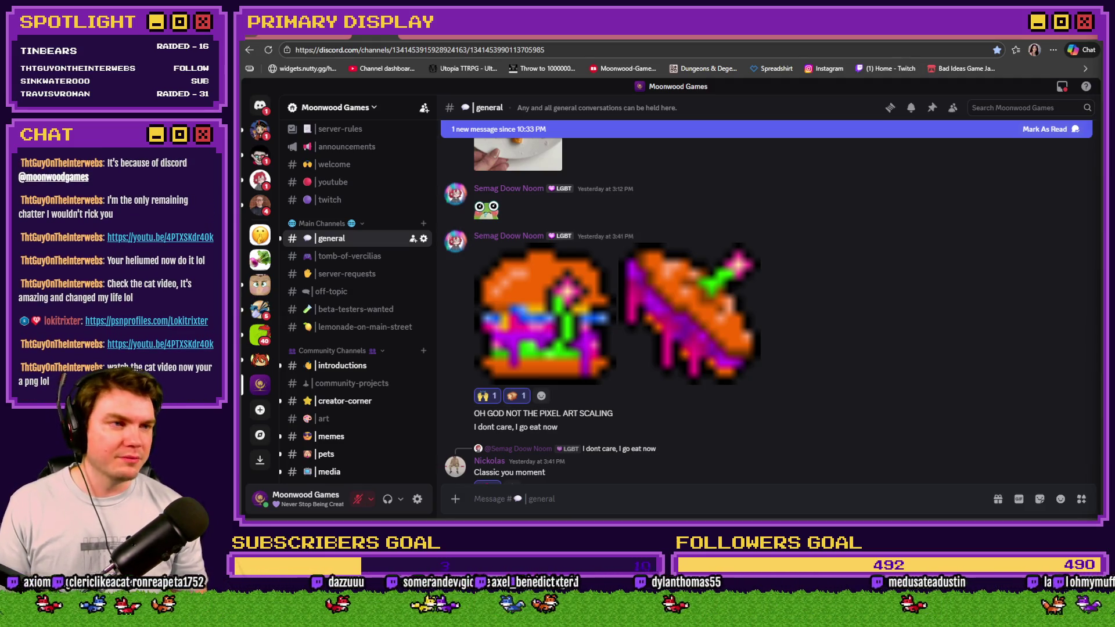
{"action": "key", "text": "ctrl+Tab"}
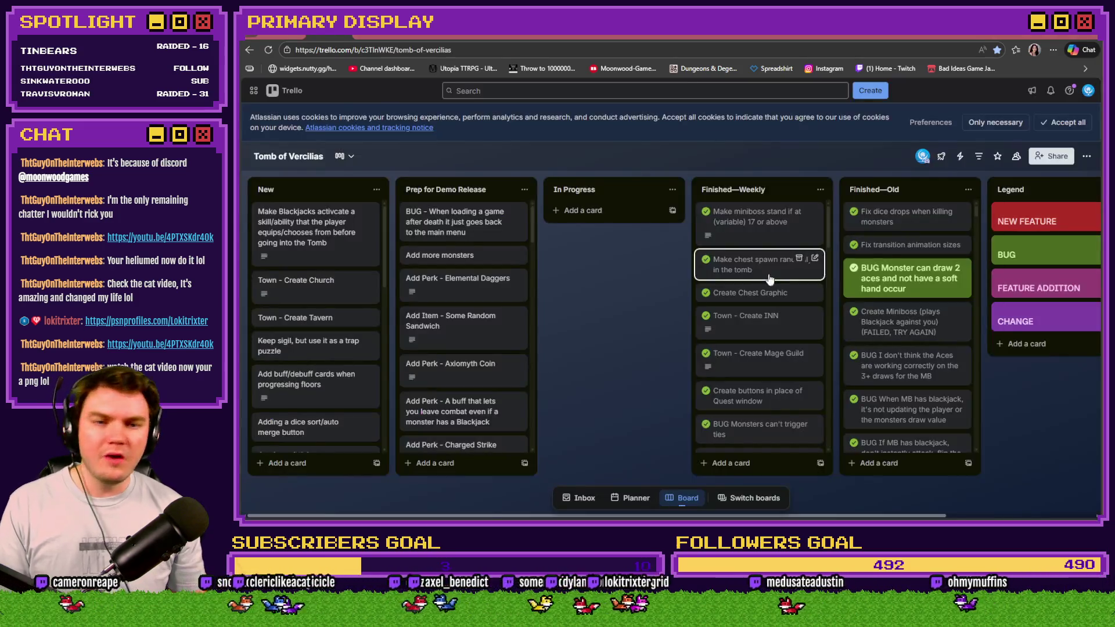
{"action": "key", "text": "alt+Tab"}
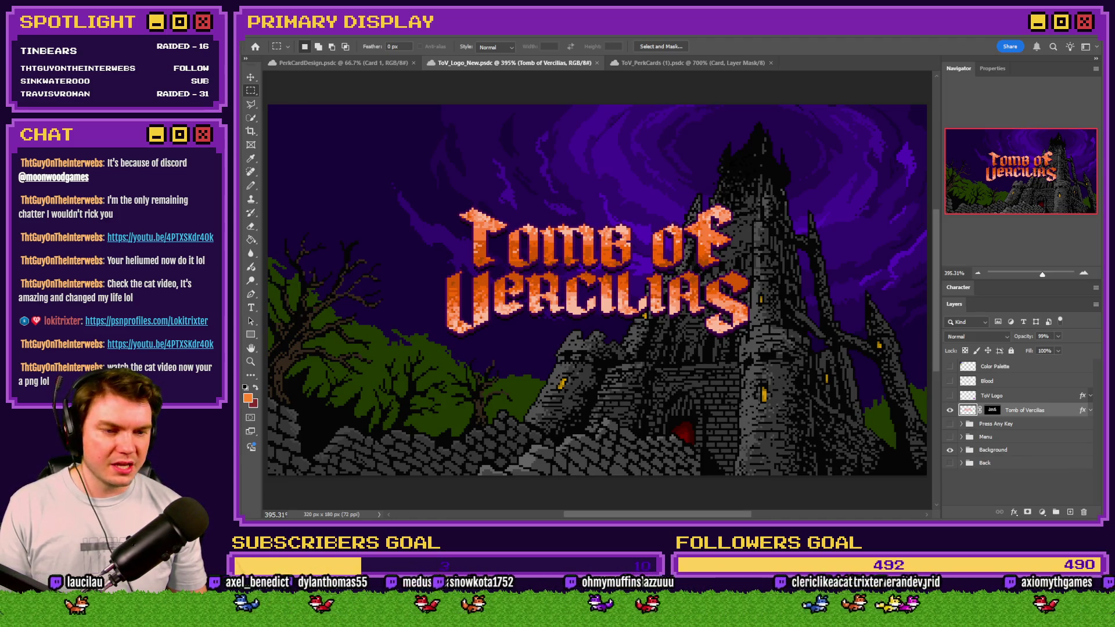
{"action": "mouse_move", "coordinate": [1031, 202]}
{"action": "left_mouse_down"}
{"action": "mouse_move", "coordinate": [842, 61]}
{"action": "mouse_move", "coordinate": [839, 73]}
{"action": "left_mouse_up"}
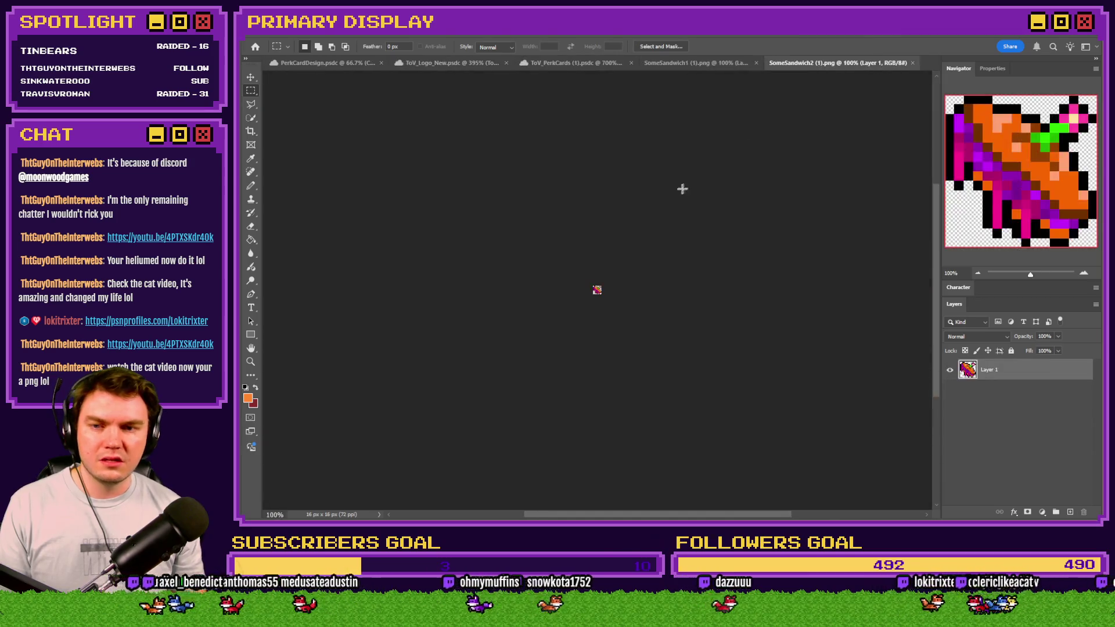
Step: Zoom in on the SomeSandwich1 sprite and compare it with SomeSandwich2 across tabs
{"action": "scroll", "coordinate": [597, 287], "scroll_direction": "up", "scroll_amount": 10}
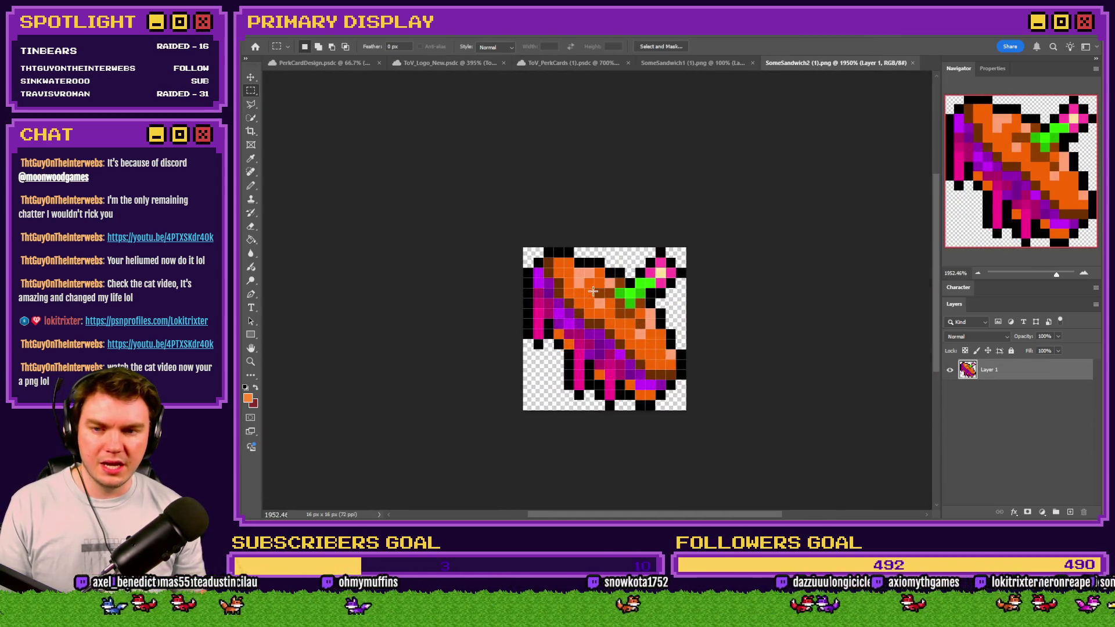
{"action": "left_click", "coordinate": [709, 61]}
{"action": "key", "text": "ctrl+0"}
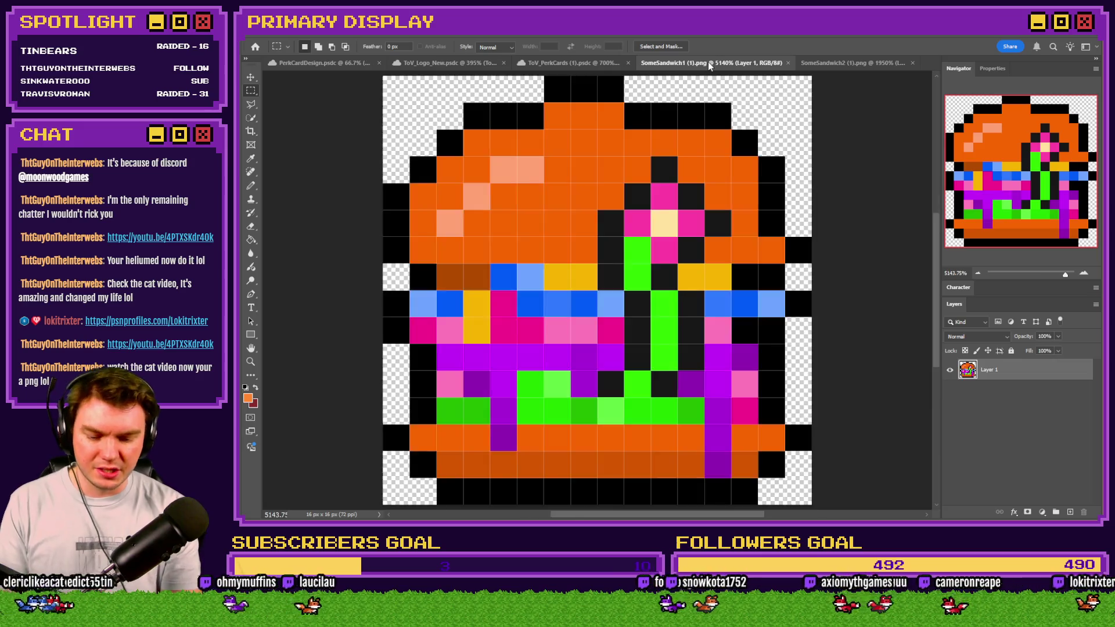
{"action": "key", "text": "ctrl+minus"}
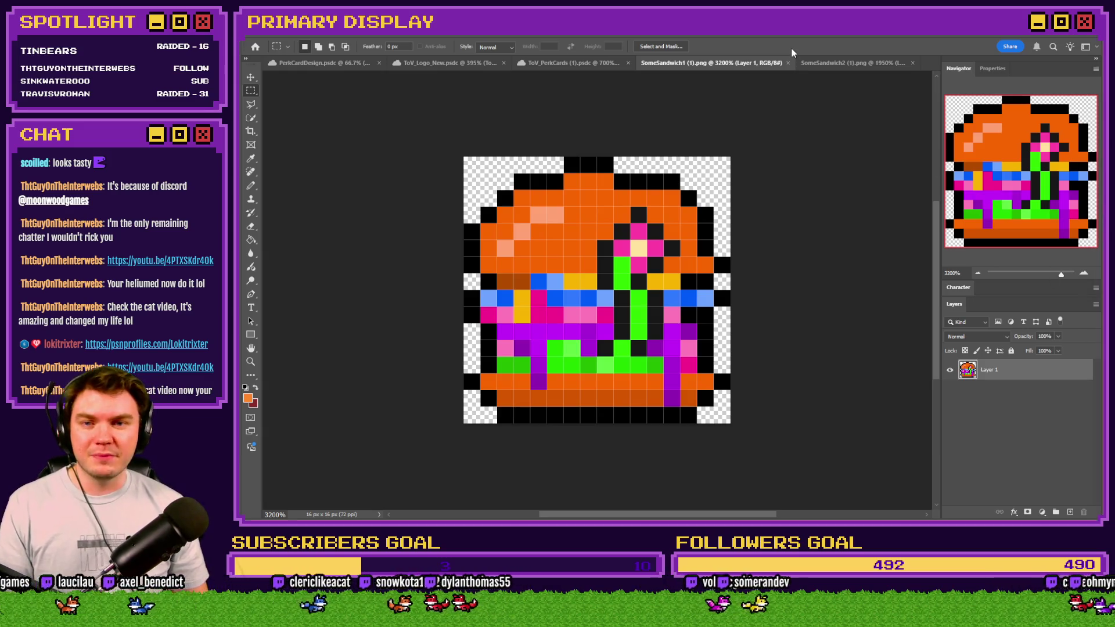
{"action": "key", "text": "ctrl+minus"}
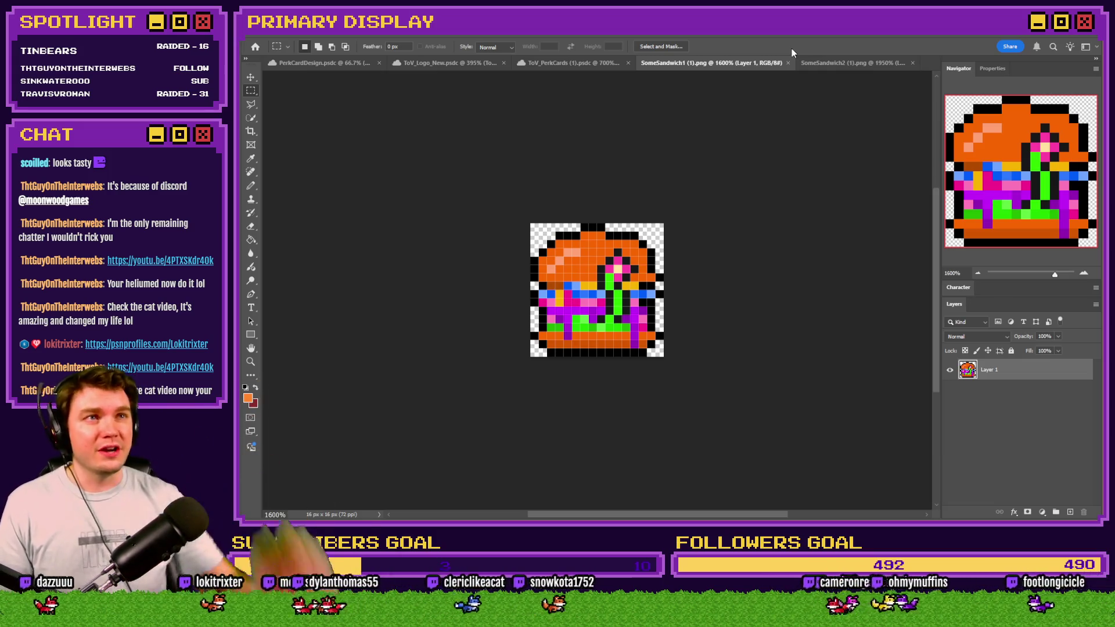
{"action": "left_click", "coordinate": [837, 65]}
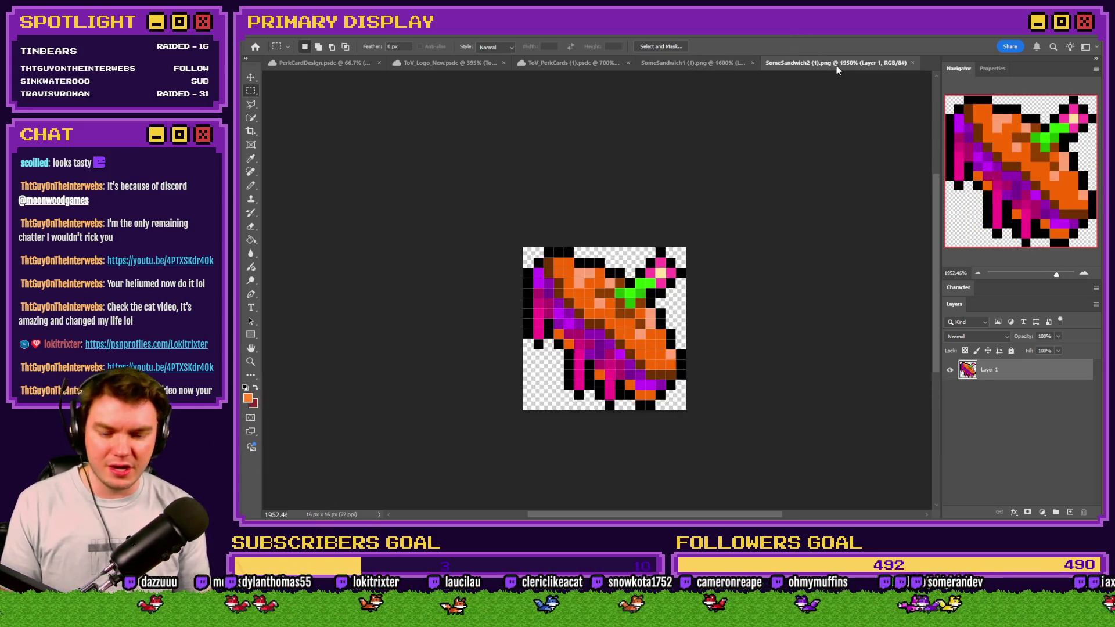
{"action": "left_click", "coordinate": [712, 65]}
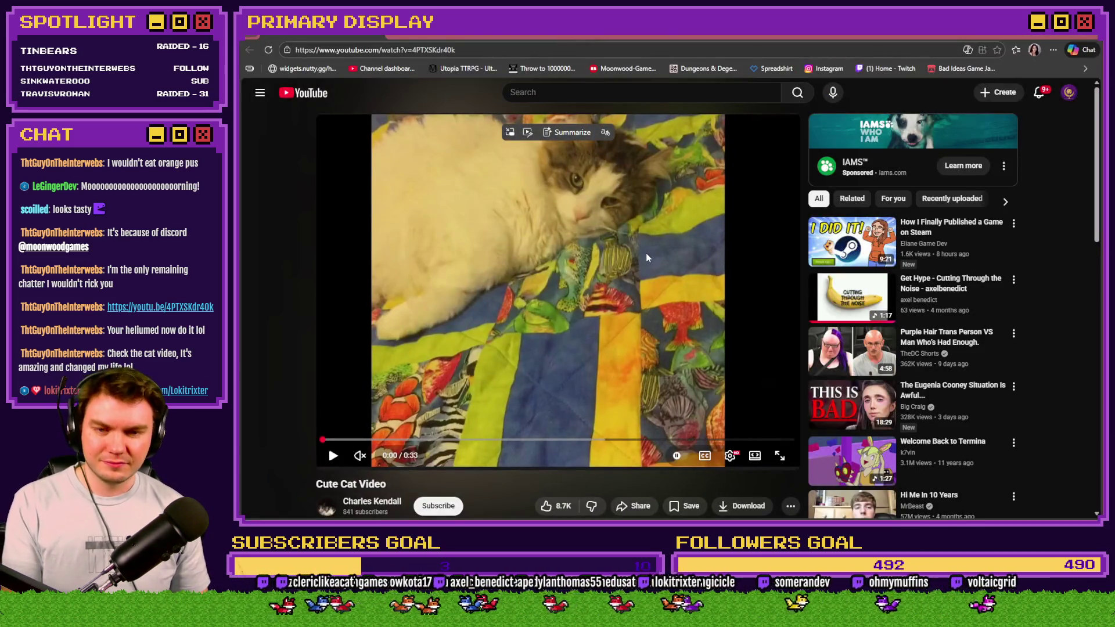
Step: Play the Cute Cat Video sped up, pause it, and bring the PSNProfiles page forward
{"action": "left_click", "coordinate": [645, 257]}
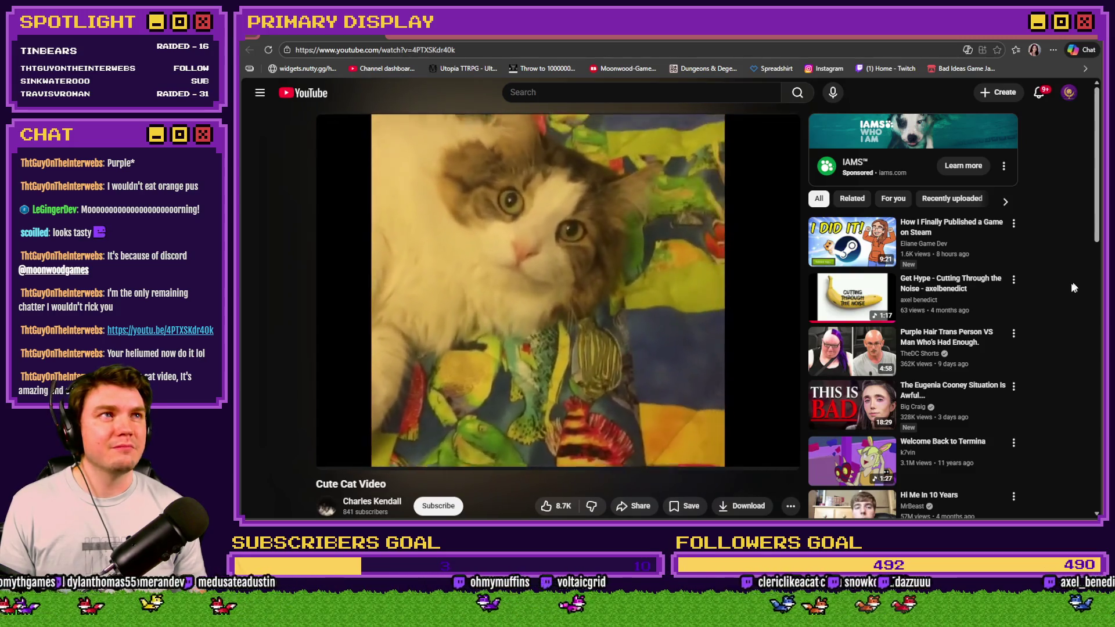
{"action": "mouse_move", "coordinate": [530, 367]}
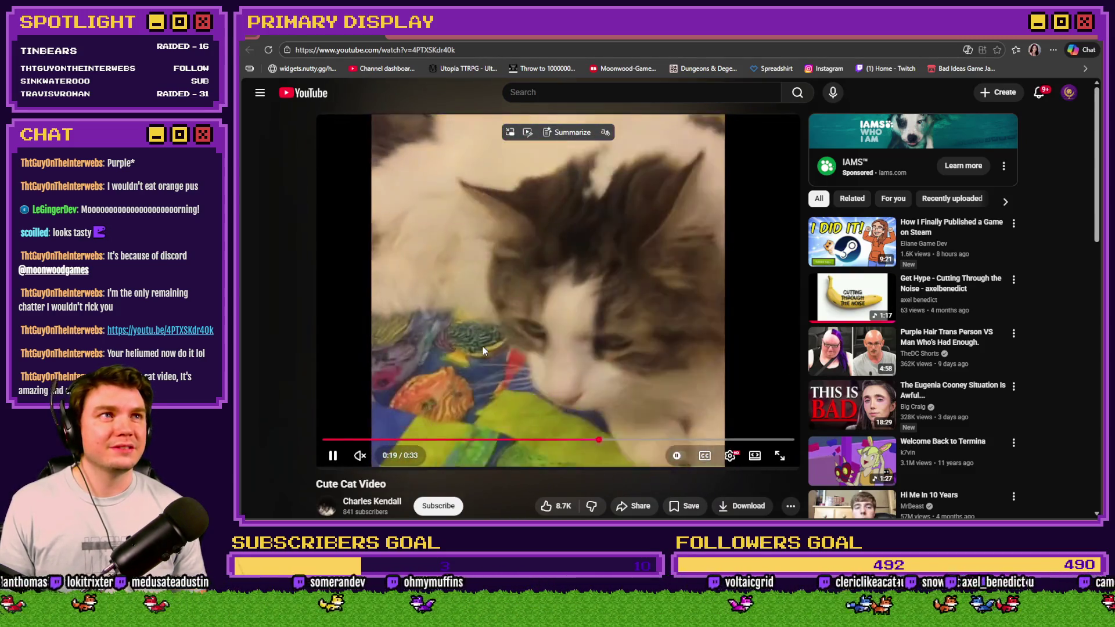
{"action": "key", "text": "shift+comma"}
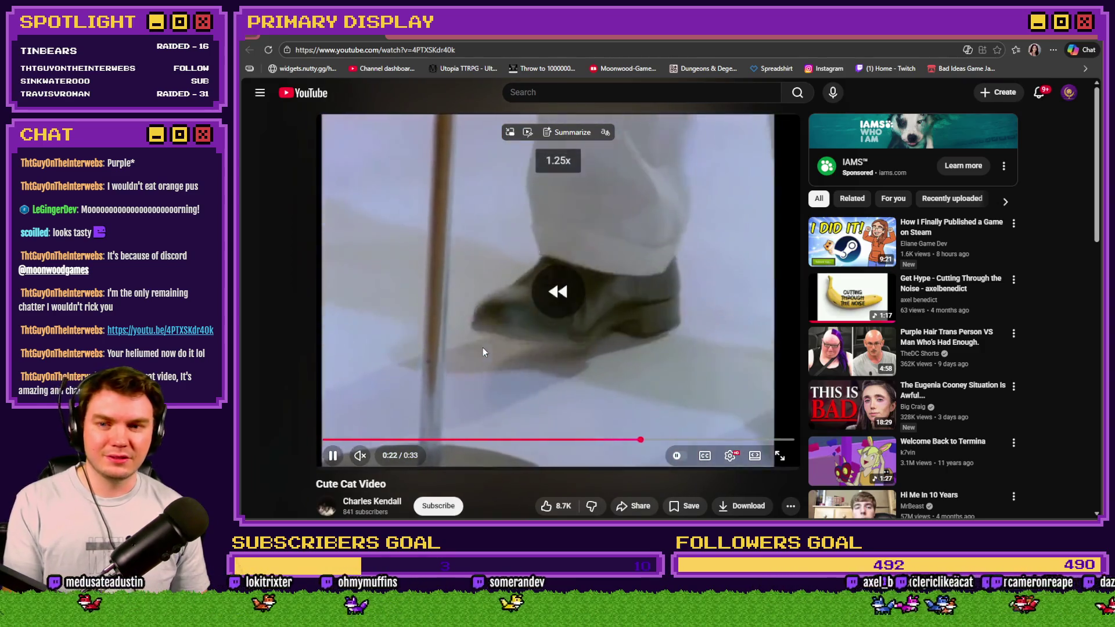
{"action": "left_click", "coordinate": [483, 350]}
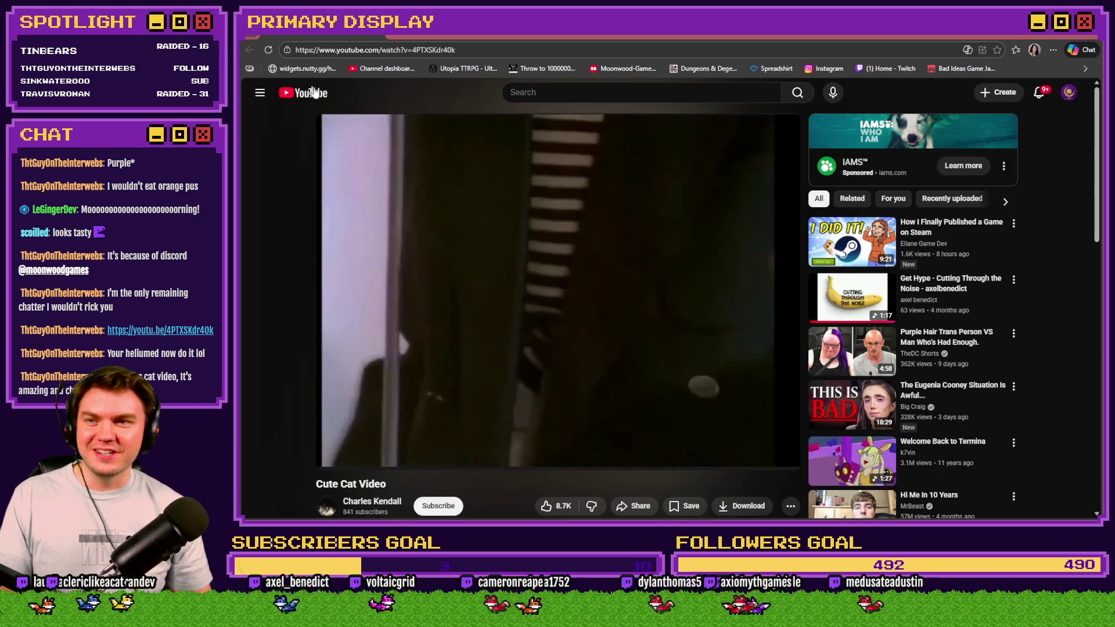
{"action": "key", "text": "alt+Tab"}
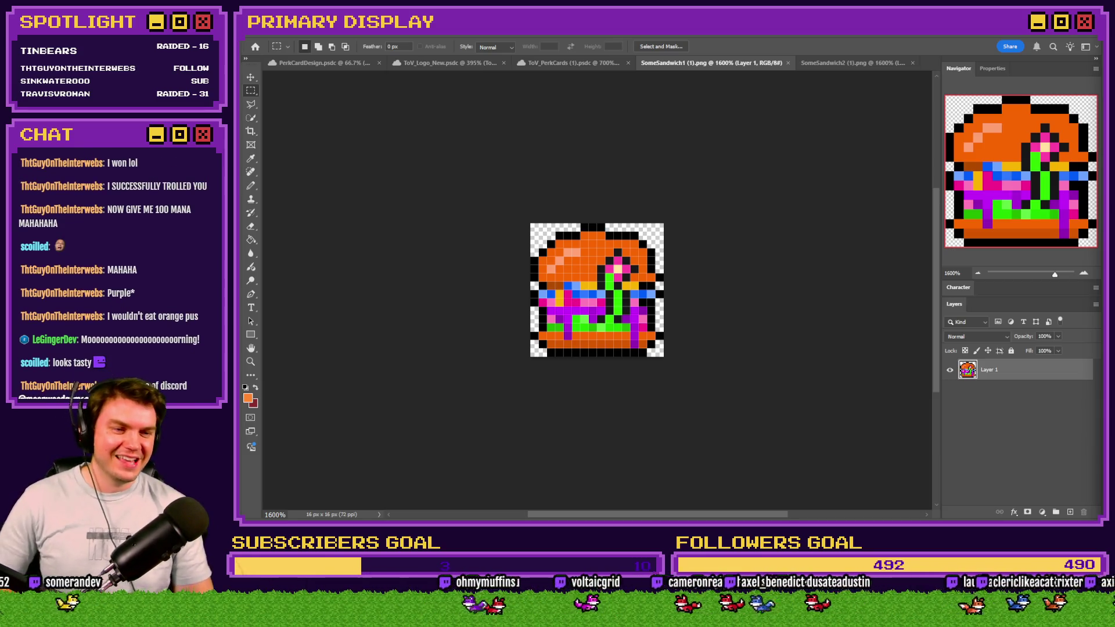
{"action": "mouse_move", "coordinate": [1105, 78]}
{"action": "left_mouse_down"}
{"action": "mouse_move", "coordinate": [835, 78]}
{"action": "mouse_move", "coordinate": [657, 61]}
{"action": "left_mouse_up"}
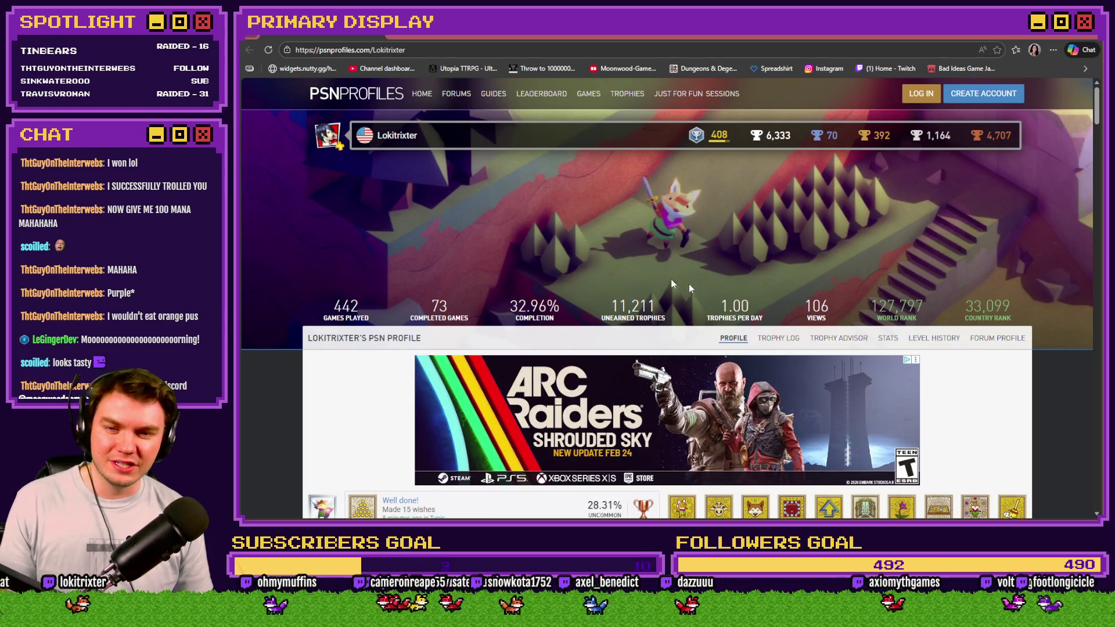
Step: Highlight the 1.00 trophies-per-day and 32.96% completion stats, close the pop-out video, return to top
{"action": "double_click", "coordinate": [723, 305]}
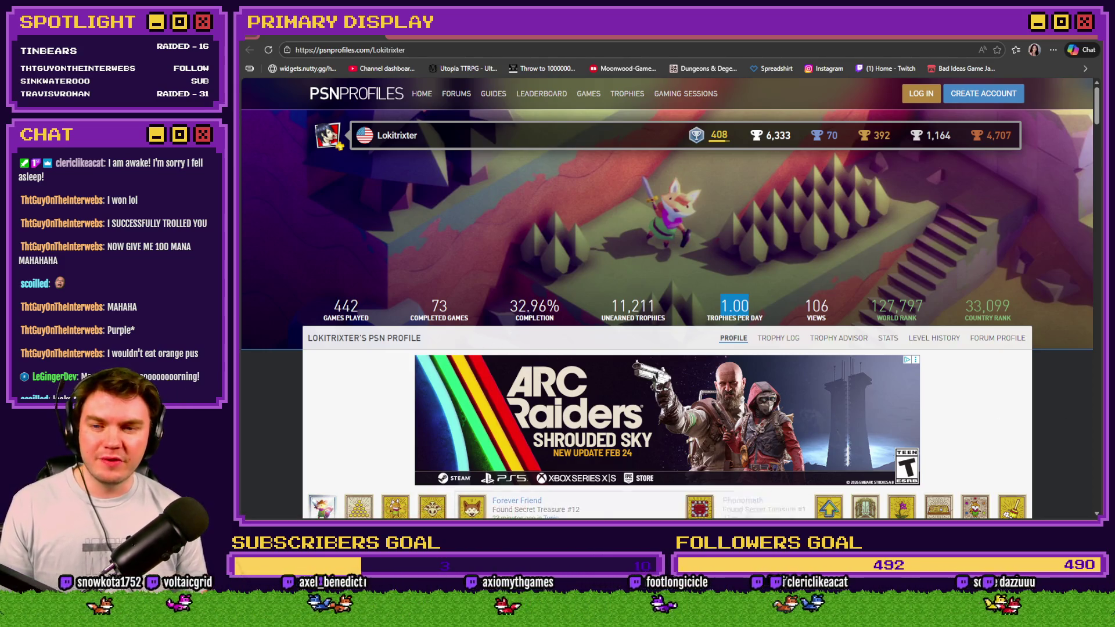
{"action": "left_click_drag", "start_coordinate": [511, 306], "coordinate": [559, 314]}
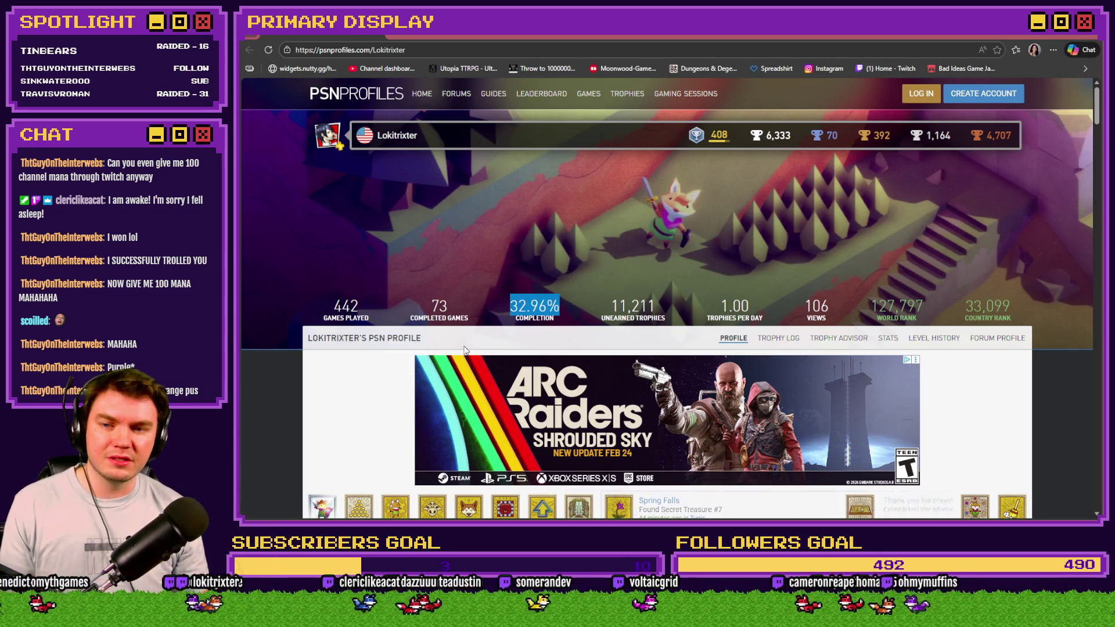
{"action": "left_click", "coordinate": [291, 404]}
{"action": "scroll", "coordinate": [294, 402], "scroll_direction": "down", "scroll_amount": 6}
{"action": "scroll", "coordinate": [294, 402], "scroll_direction": "down", "scroll_amount": 3}
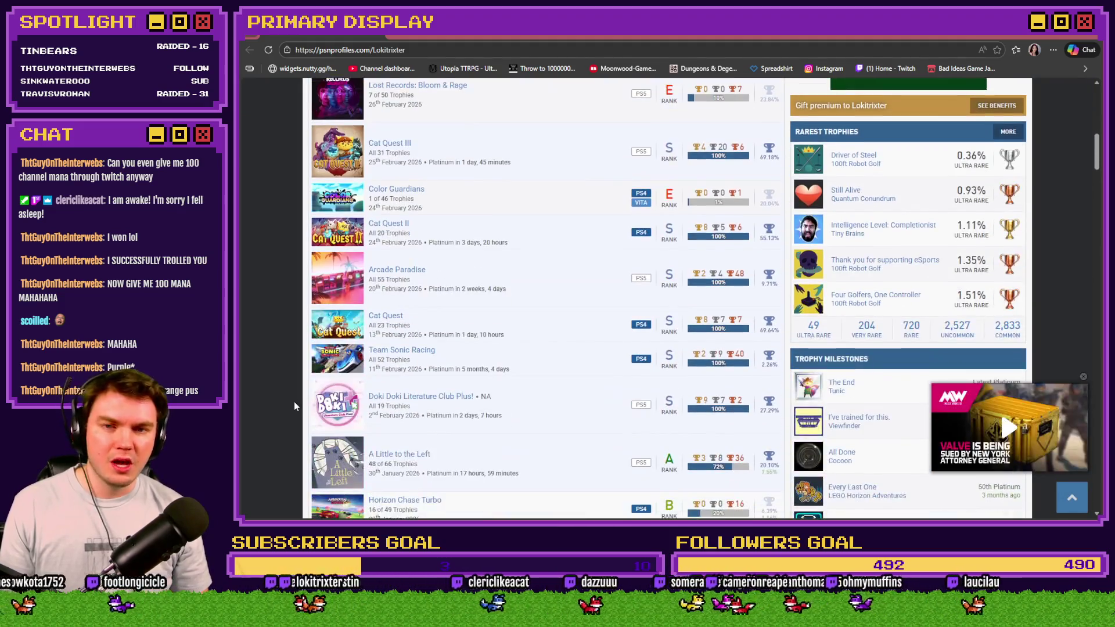
{"action": "left_click", "coordinate": [1085, 379]}
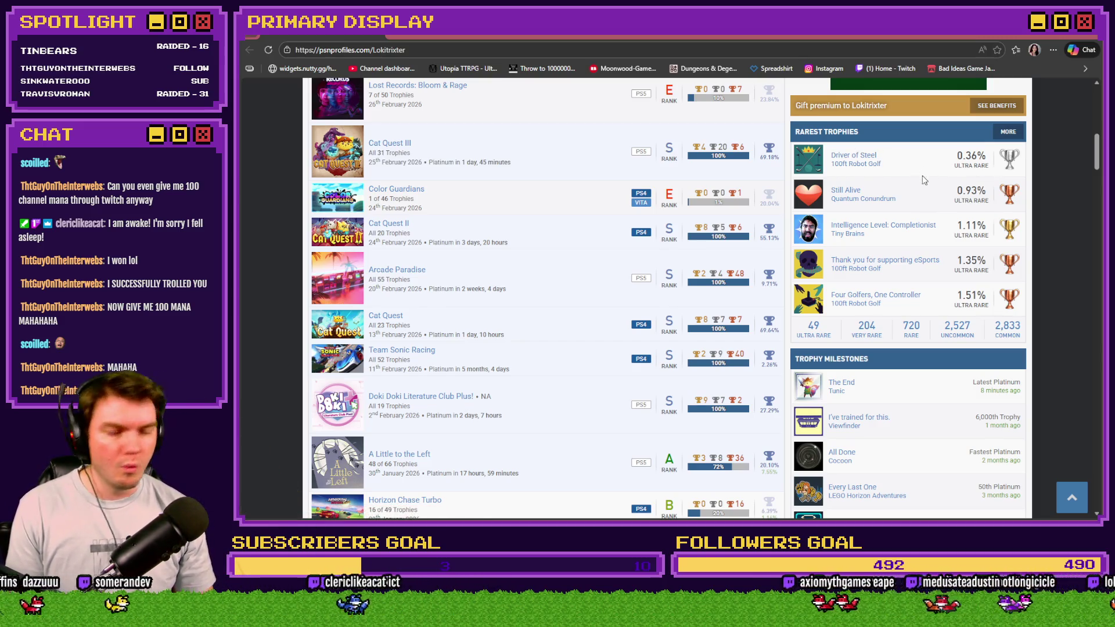
{"action": "key", "text": "Home"}
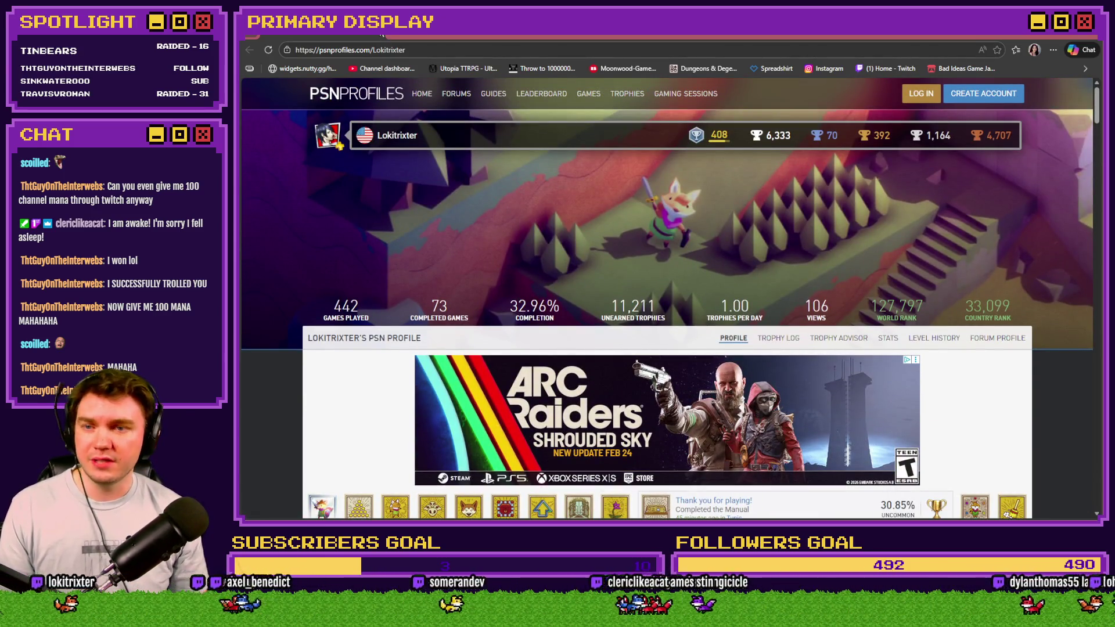
Step: Enlarge the first sandwich sprite to 400% (64×64) with Nearest Neighbor and fit it on screen
{"action": "key", "text": "alt+Tab"}
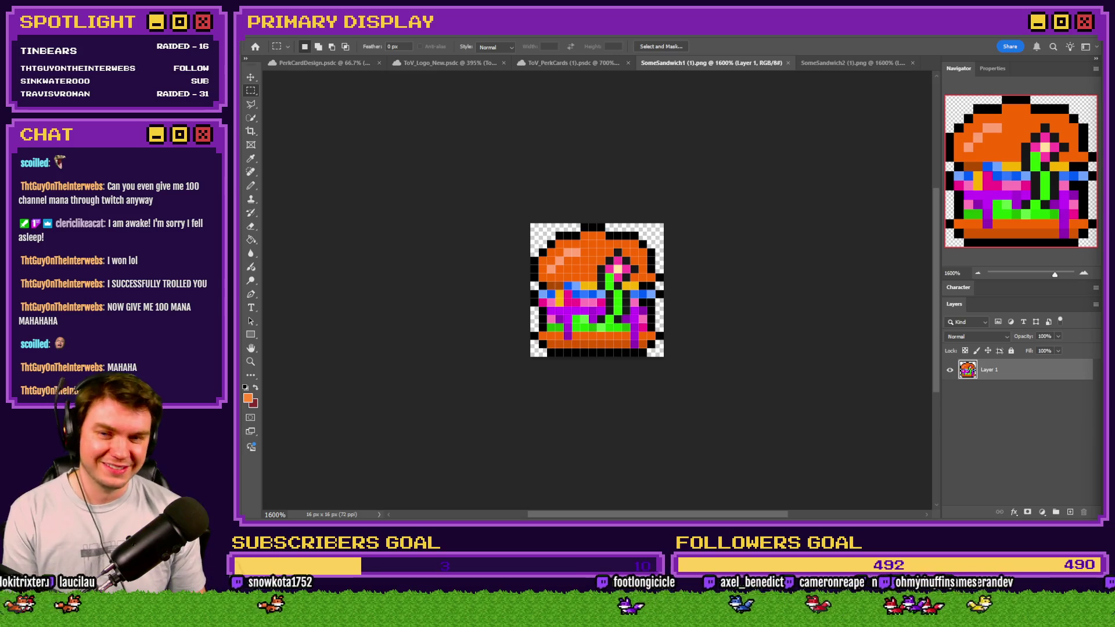
{"action": "left_click", "coordinate": [842, 64]}
{"action": "left_click", "coordinate": [707, 64]}
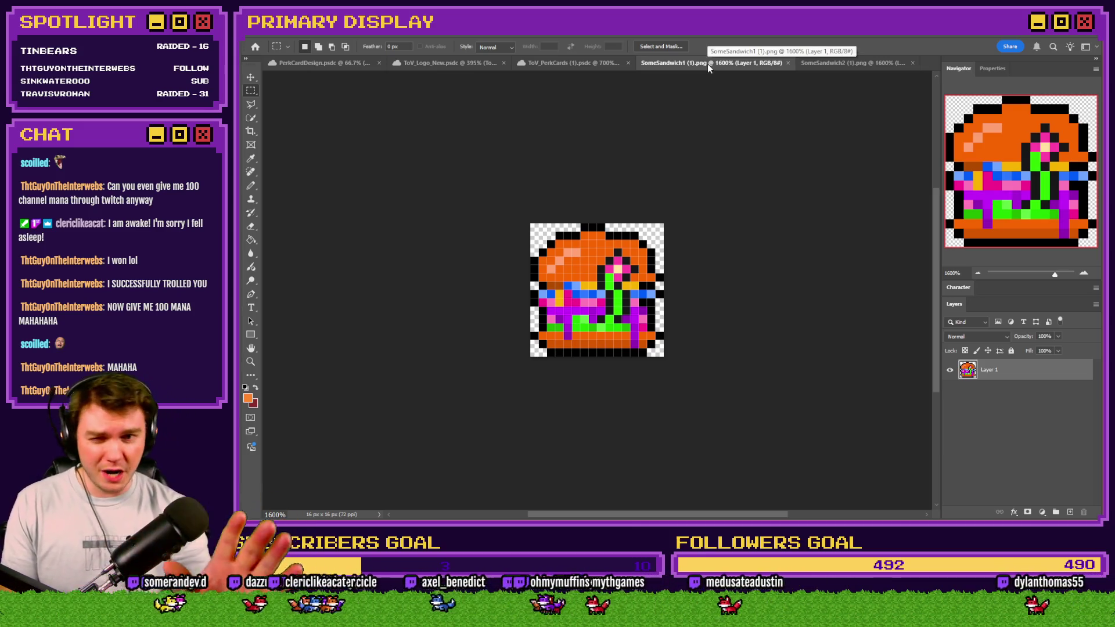
{"action": "key", "text": "ctrl+alt+i"}
{"action": "type", "text": "400"}
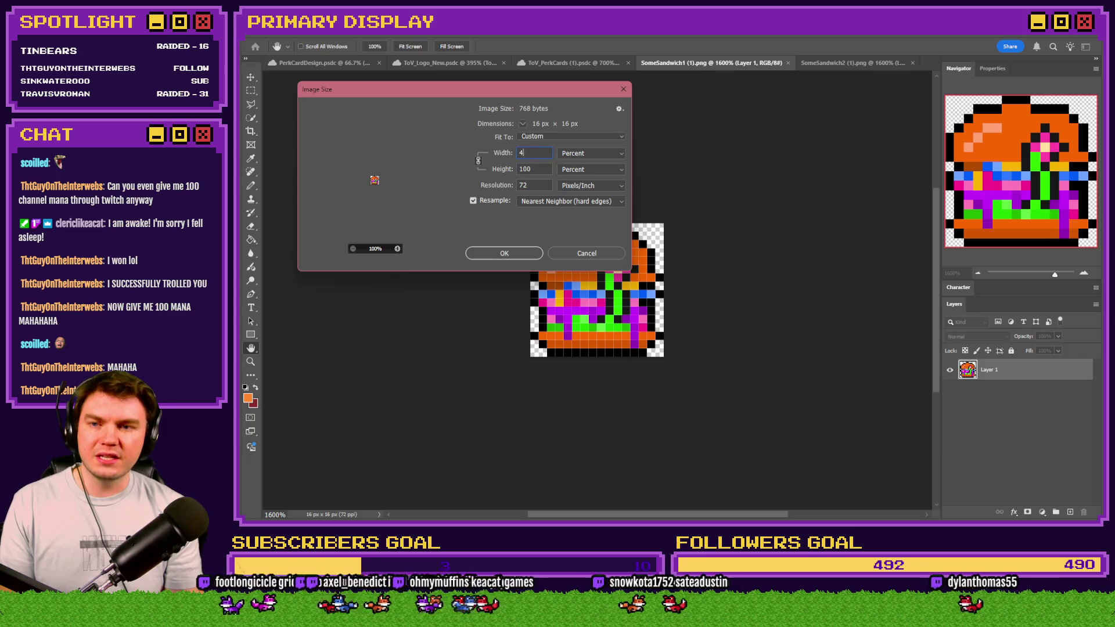
{"action": "key", "text": "Return"}
{"action": "key", "text": "ctrl+0"}
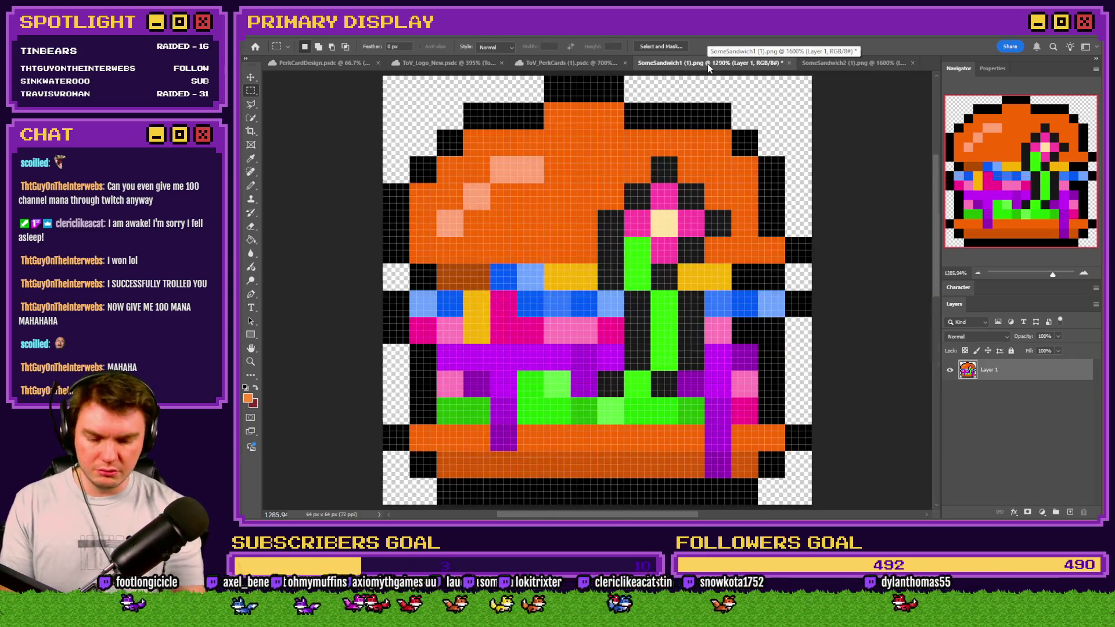
{"action": "key", "text": "ctrl+minus"}
{"action": "key", "text": "ctrl+minus"}
{"action": "key", "text": "ctrl+minus"}
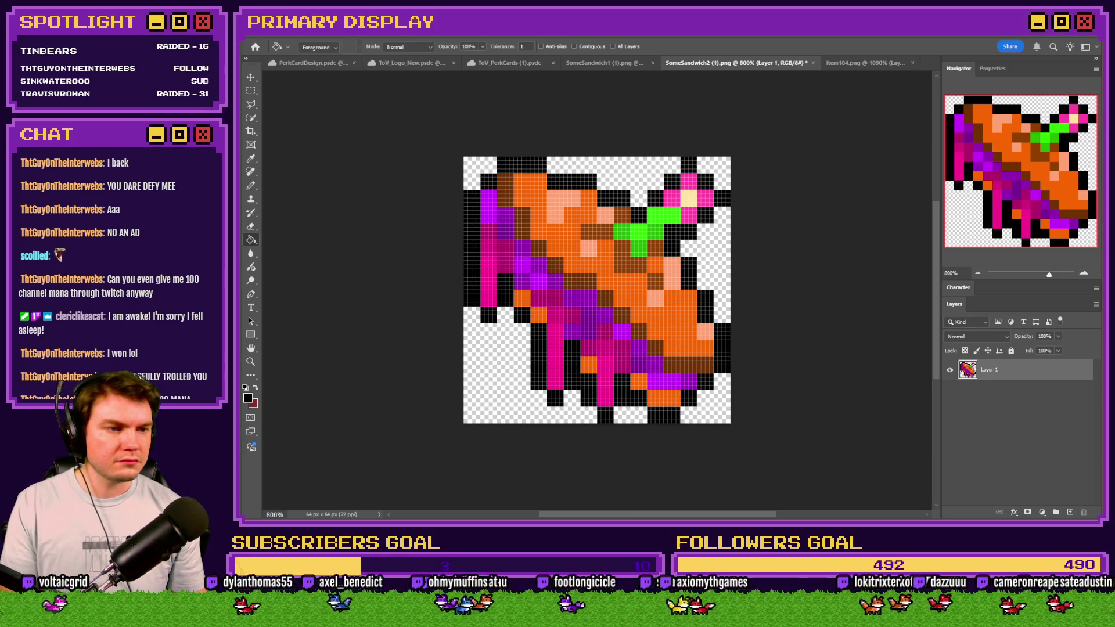
Step: Close the item104.png burger document
{"action": "left_click", "coordinate": [838, 61]}
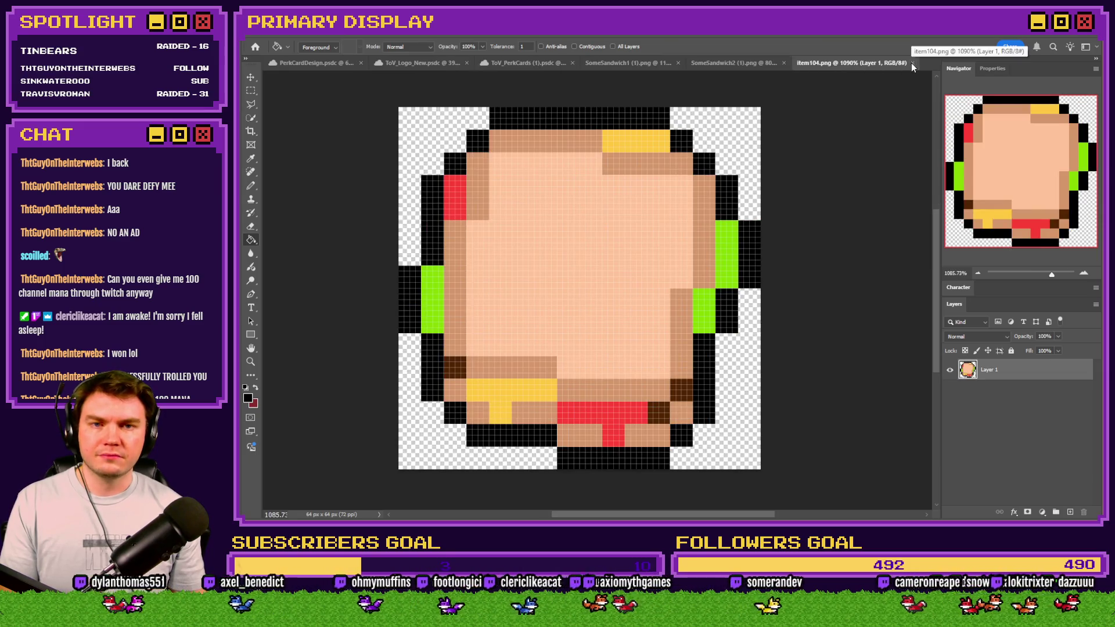
{"action": "left_click", "coordinate": [912, 63]}
{"action": "key", "text": "alt+Tab"}
{"action": "key", "text": "alt+Tab"}
{"action": "key", "text": "alt+Tab"}
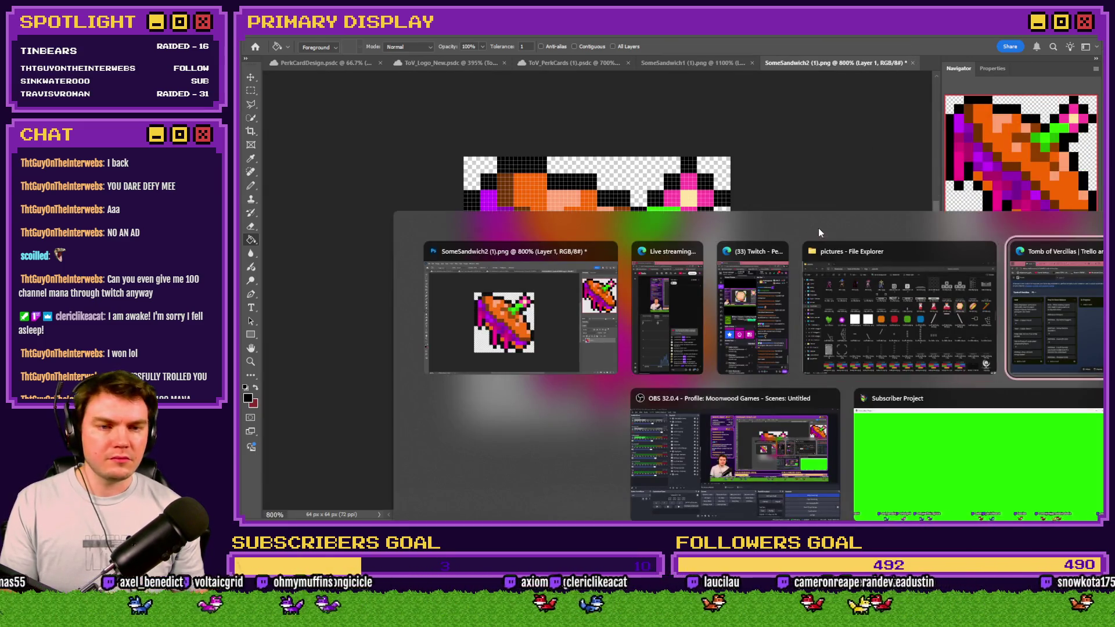
Step: Open the random item roll in the Perk Card To Spellbook map's Init/Anim/Wrap-up event
{"action": "key", "text": "alt+Tab"}
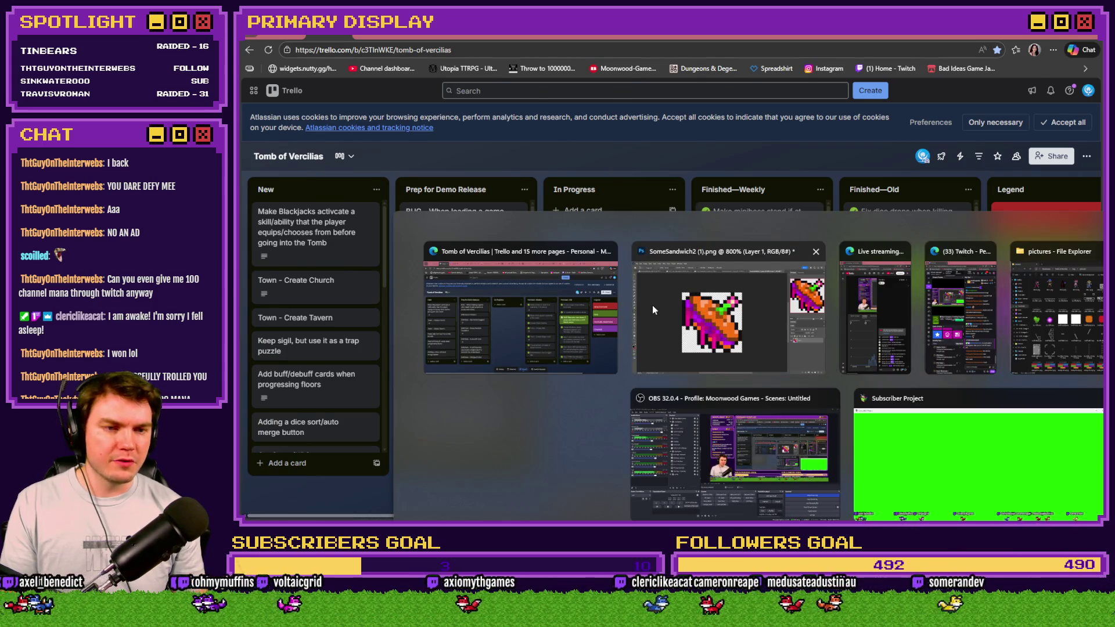
{"action": "key", "text": "alt+Tab"}
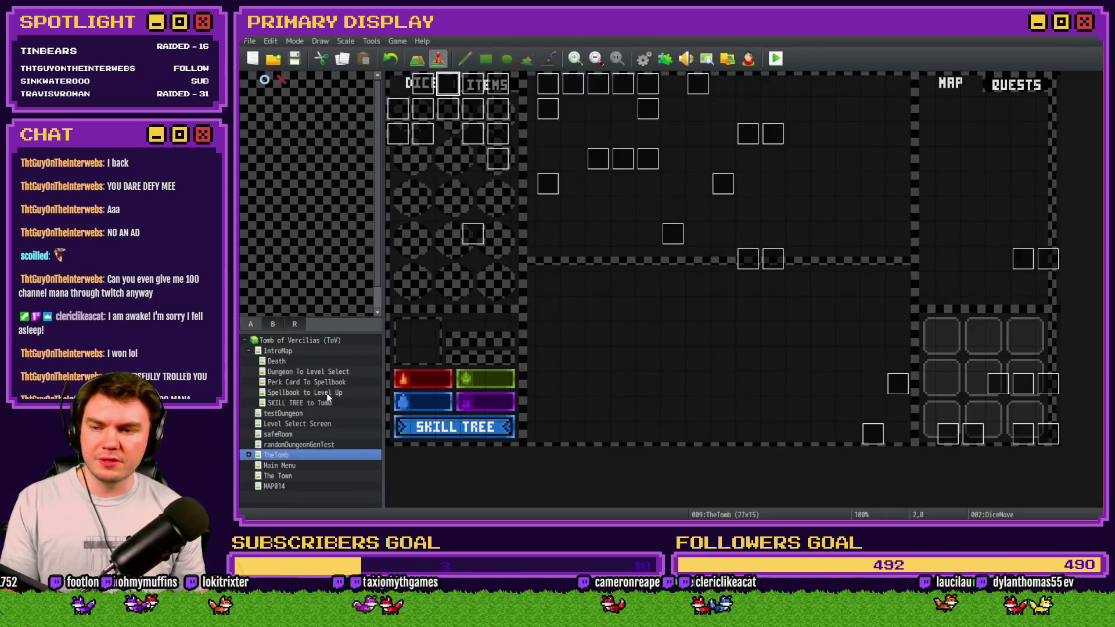
{"action": "left_click", "coordinate": [330, 382]}
{"action": "double_click", "coordinate": [423, 84]}
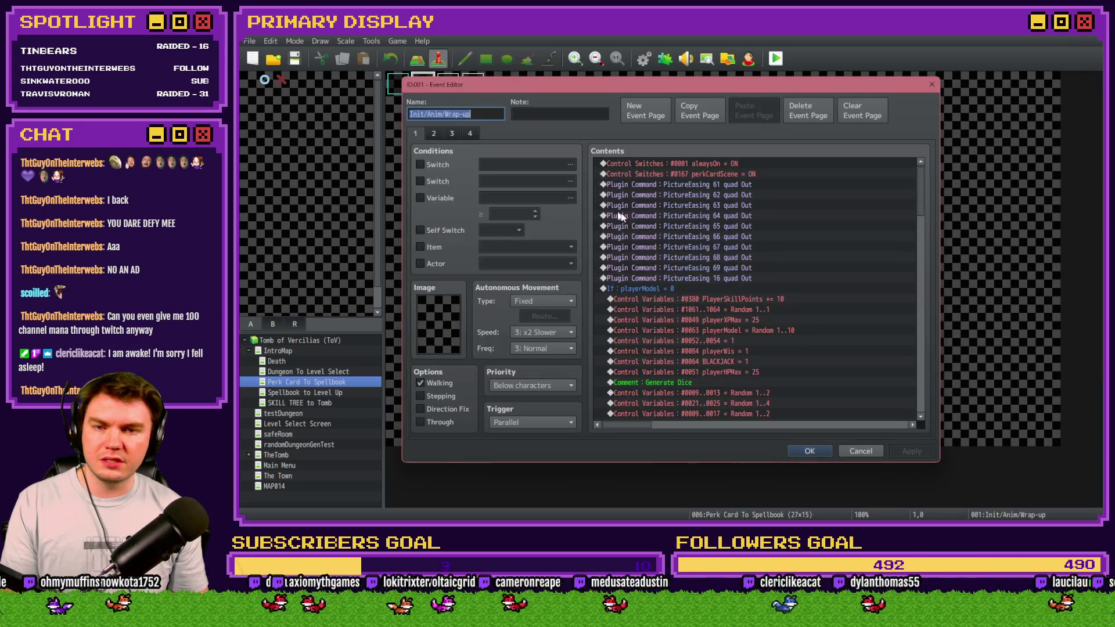
{"action": "scroll", "coordinate": [661, 235], "scroll_direction": "down", "scroll_amount": 6}
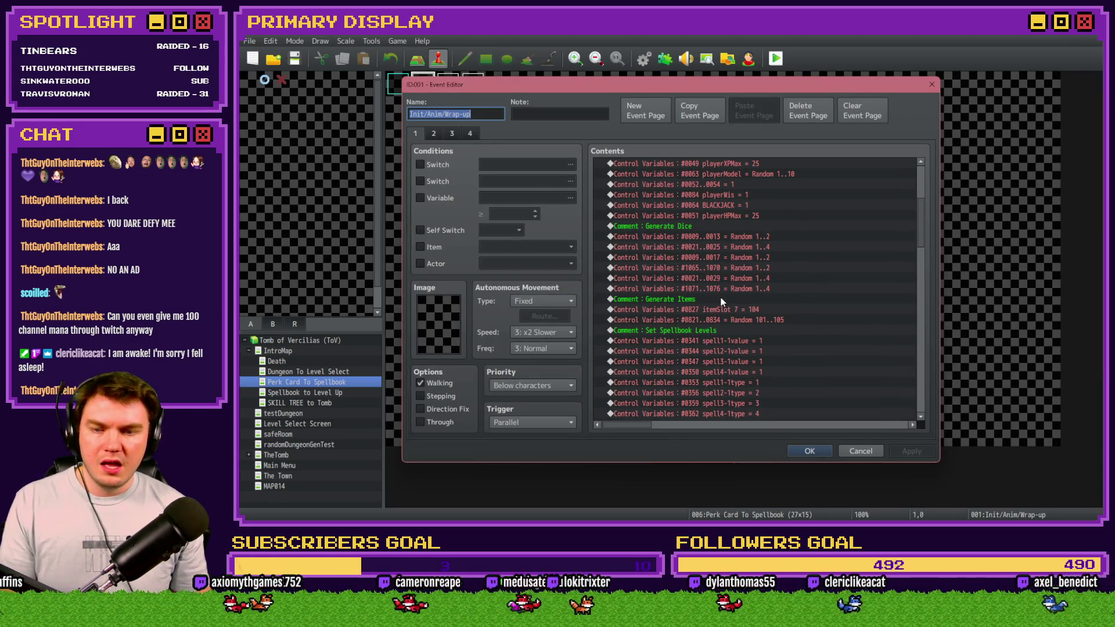
{"action": "left_click", "coordinate": [750, 288]}
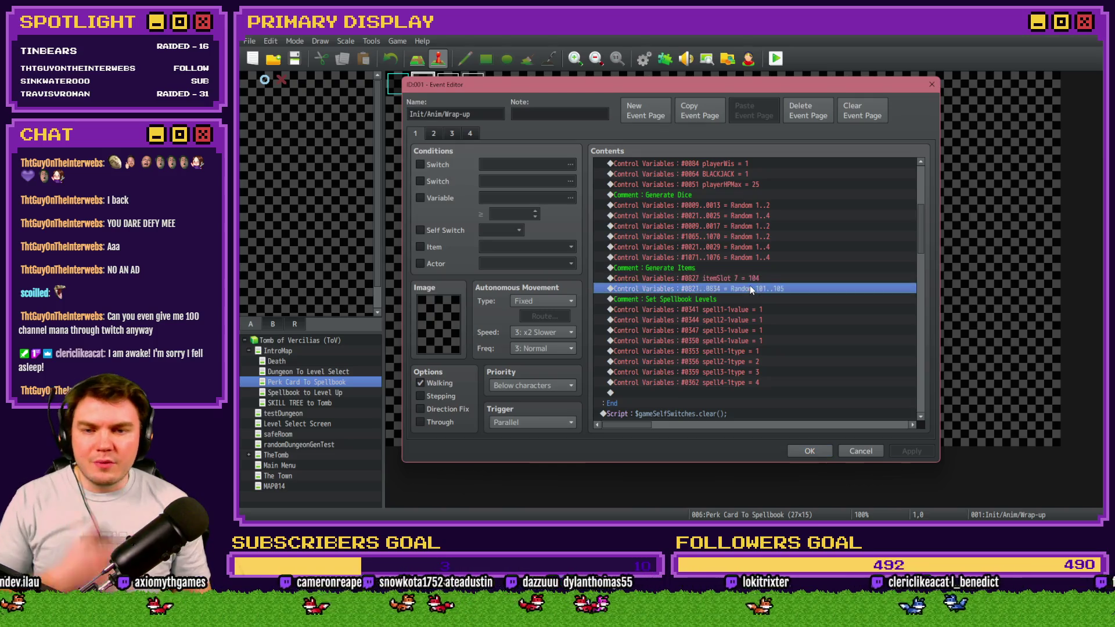
{"action": "double_click", "coordinate": [754, 288]}
Step: Set the random range to 101–107, save the event, and start a playtest
{"action": "scroll", "coordinate": [797, 332], "scroll_direction": "up", "scroll_amount": 2}
{"action": "key", "text": "alt+Tab"}
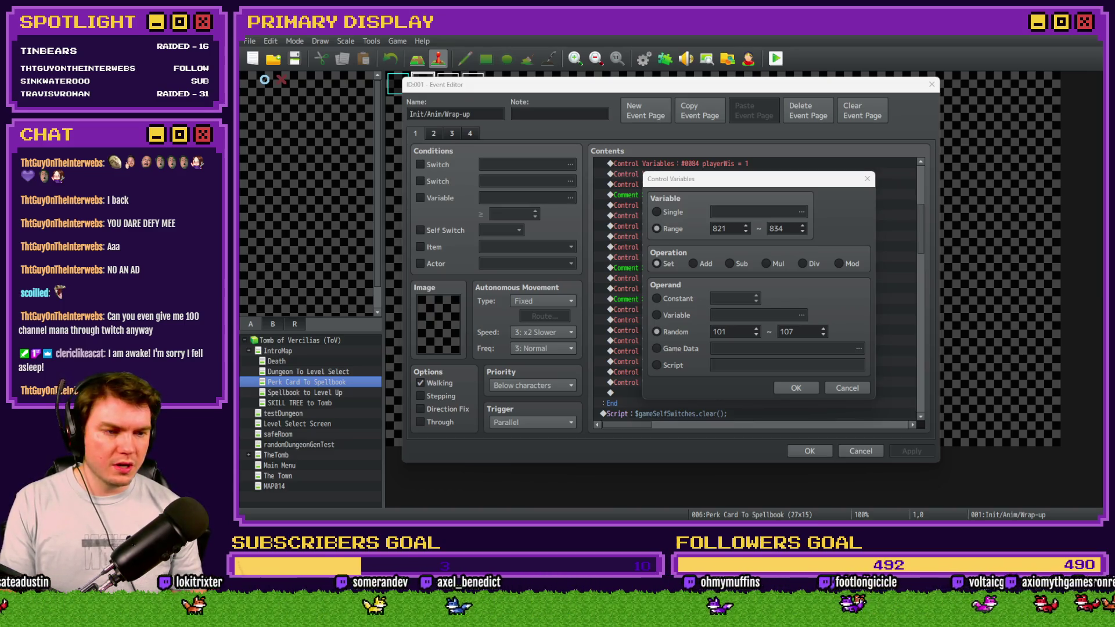
{"action": "left_click", "coordinate": [791, 191]}
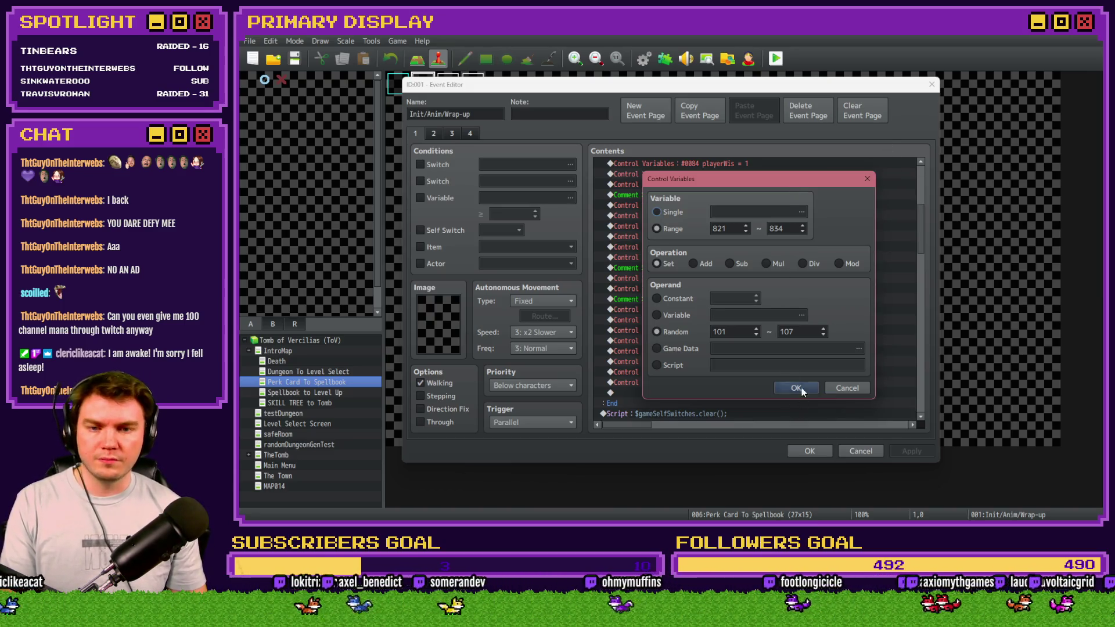
{"action": "left_click", "coordinate": [796, 388]}
{"action": "left_click", "coordinate": [809, 451]}
{"action": "left_click", "coordinate": [776, 58]}
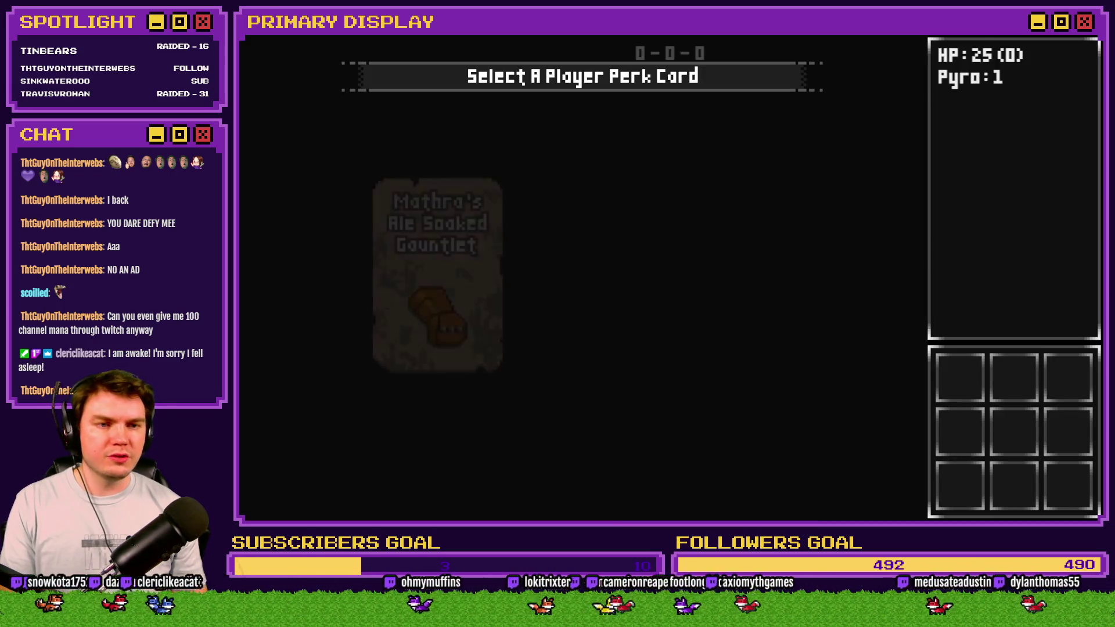
Step: Take the cheese perk card, check the sandwiches in the items list, drop the burger on the floor, then quit
{"action": "left_click", "coordinate": [733, 223]}
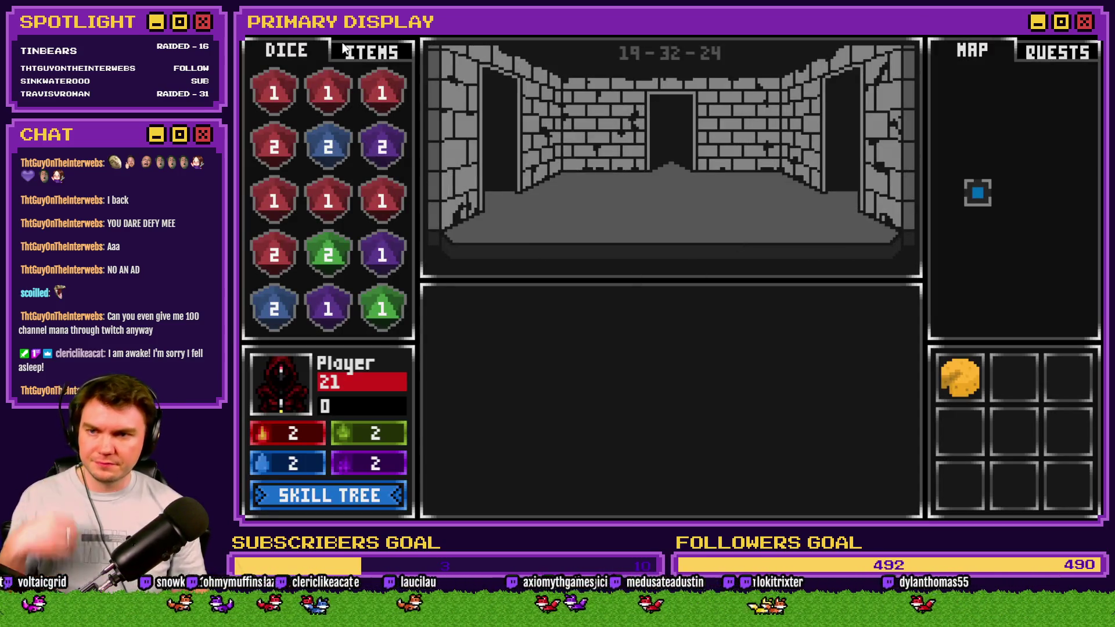
{"action": "left_click", "coordinate": [344, 48]}
{"action": "mouse_move", "coordinate": [381, 152]}
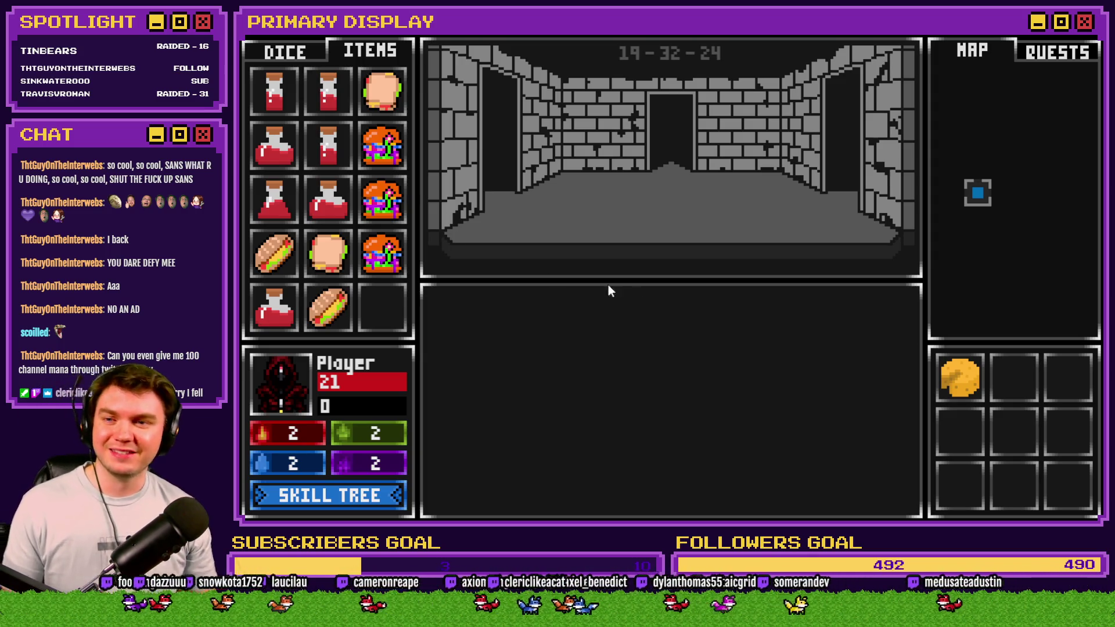
{"action": "mouse_move", "coordinate": [381, 145]}
{"action": "left_mouse_down"}
{"action": "mouse_move", "coordinate": [607, 170]}
{"action": "mouse_move", "coordinate": [611, 239]}
{"action": "left_mouse_up"}
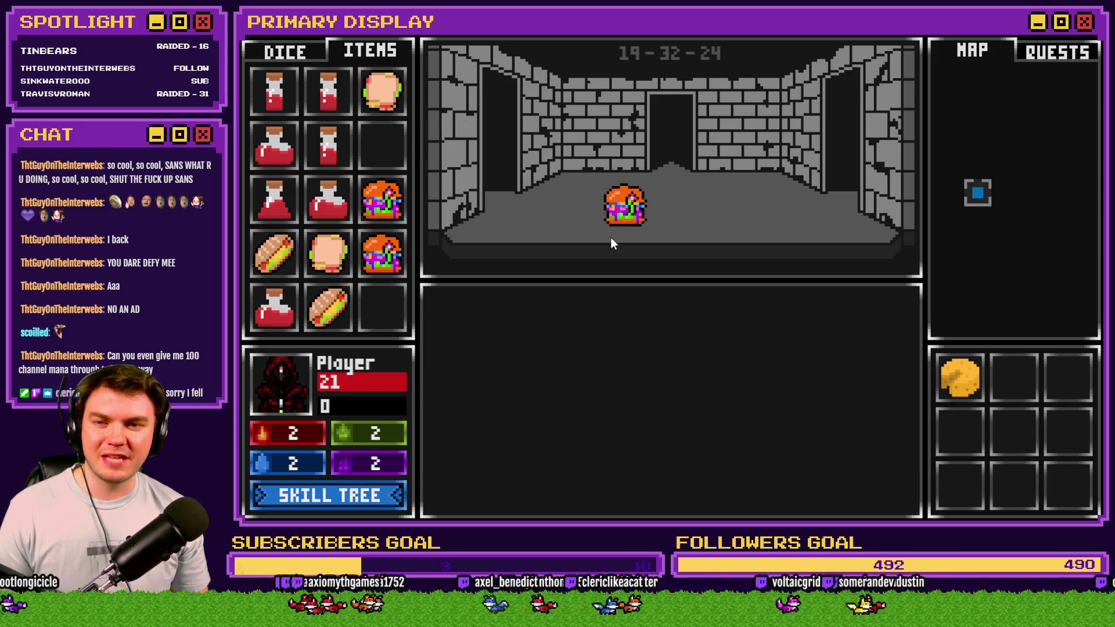
{"action": "key", "text": "alt+F4"}
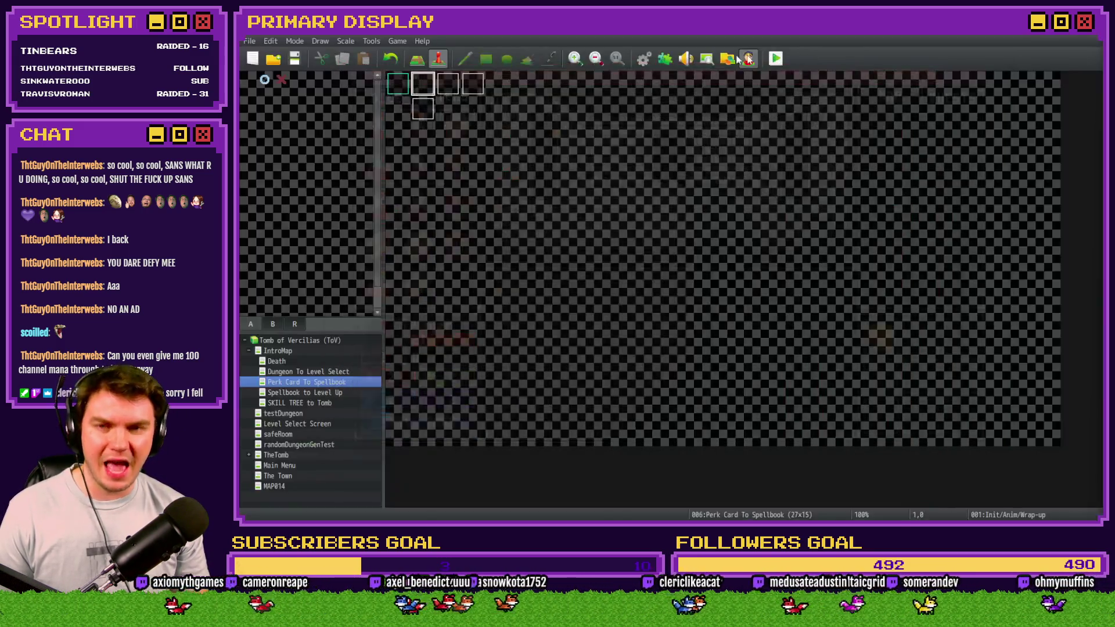
Step: In the database's ItemTooltips common event, duplicate the tooltip block for item 105
{"action": "left_click", "coordinate": [644, 58]}
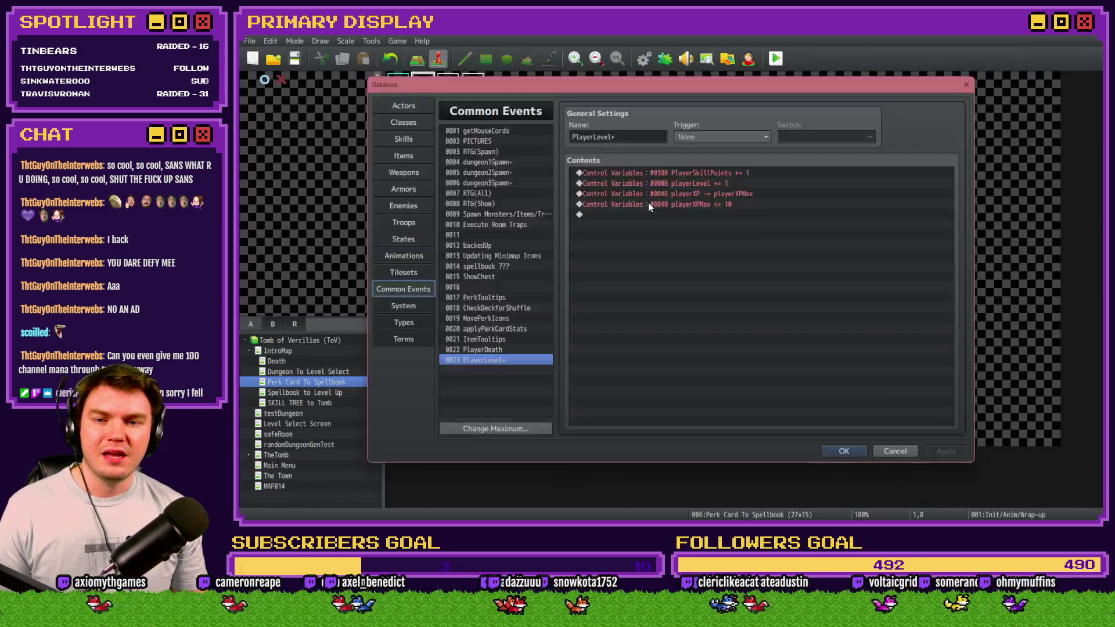
{"action": "left_click", "coordinate": [505, 340]}
{"action": "scroll", "coordinate": [658, 352], "scroll_direction": "down", "scroll_amount": 5}
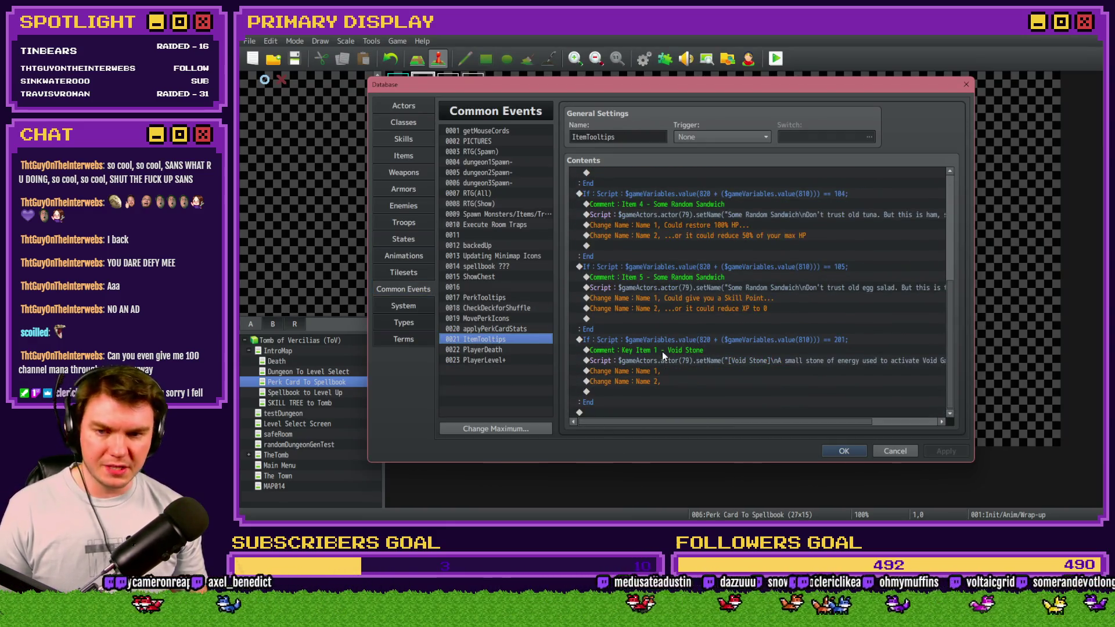
{"action": "left_click", "coordinate": [678, 267]}
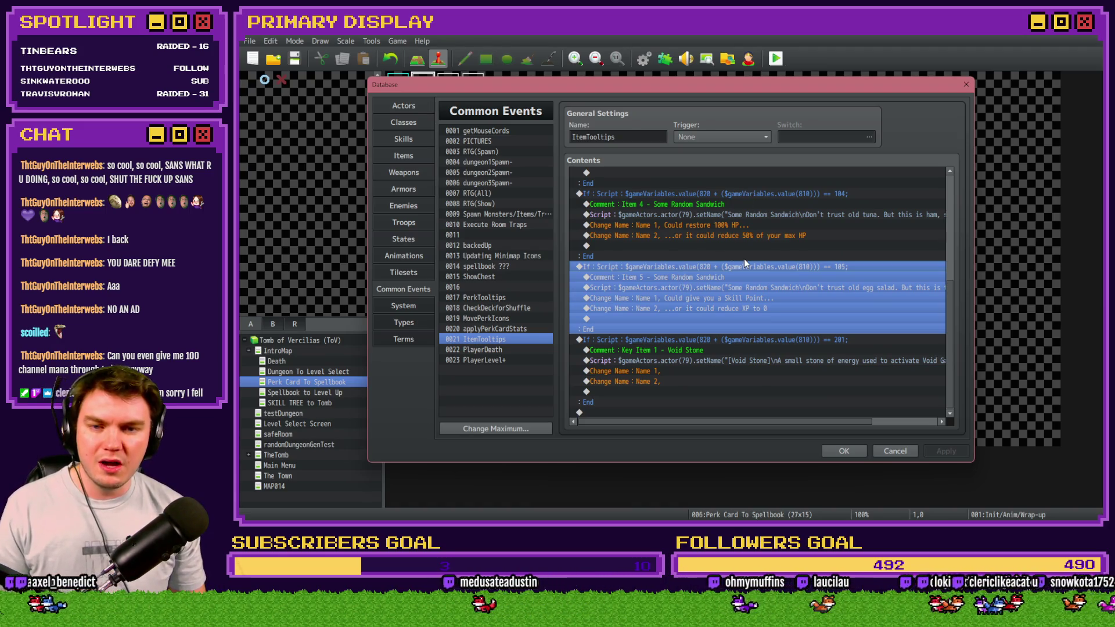
{"action": "key", "text": "ctrl+c"}
{"action": "key", "text": "ctrl+v"}
Step: Change the copied block's condition to check for item 106
{"action": "double_click", "coordinate": [859, 341]}
{"action": "left_click", "coordinate": [865, 342]}
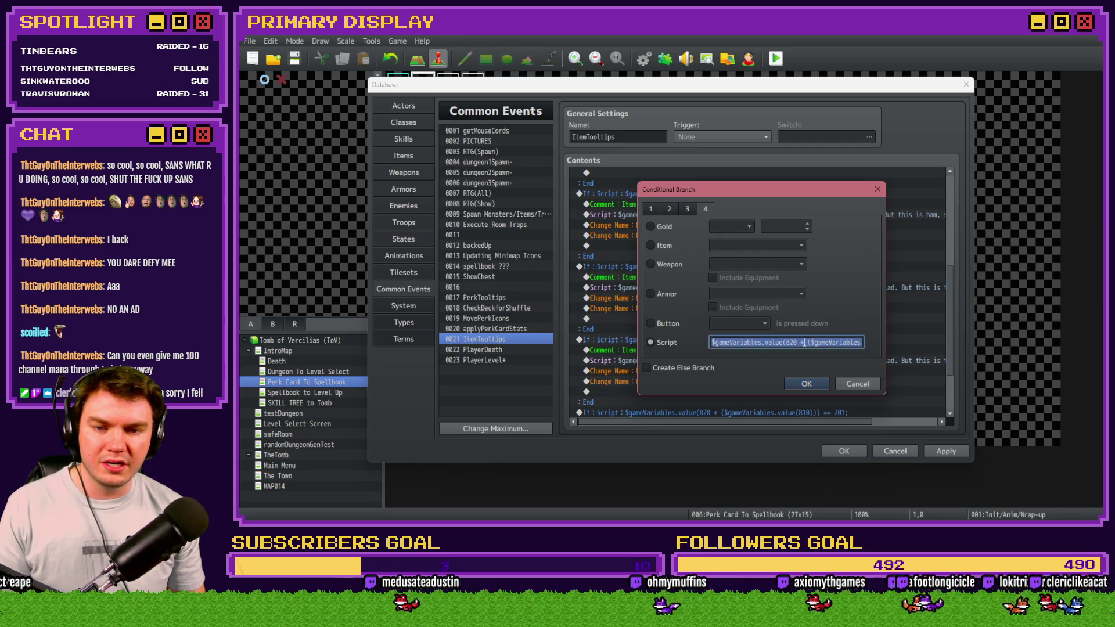
{"action": "key", "text": "BackSpace"}
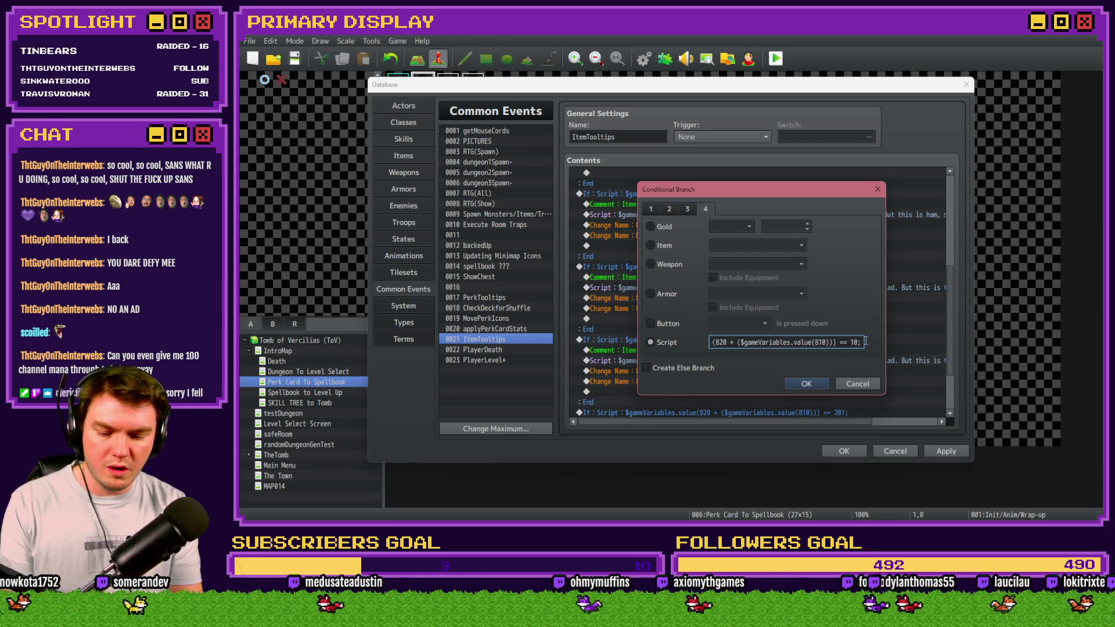
{"action": "type", "text": "6"}
{"action": "key", "text": "Return"}
Step: Change the copied block's comment to 'Item 6 - Some Random Sandwich'
{"action": "double_click", "coordinate": [697, 287]}
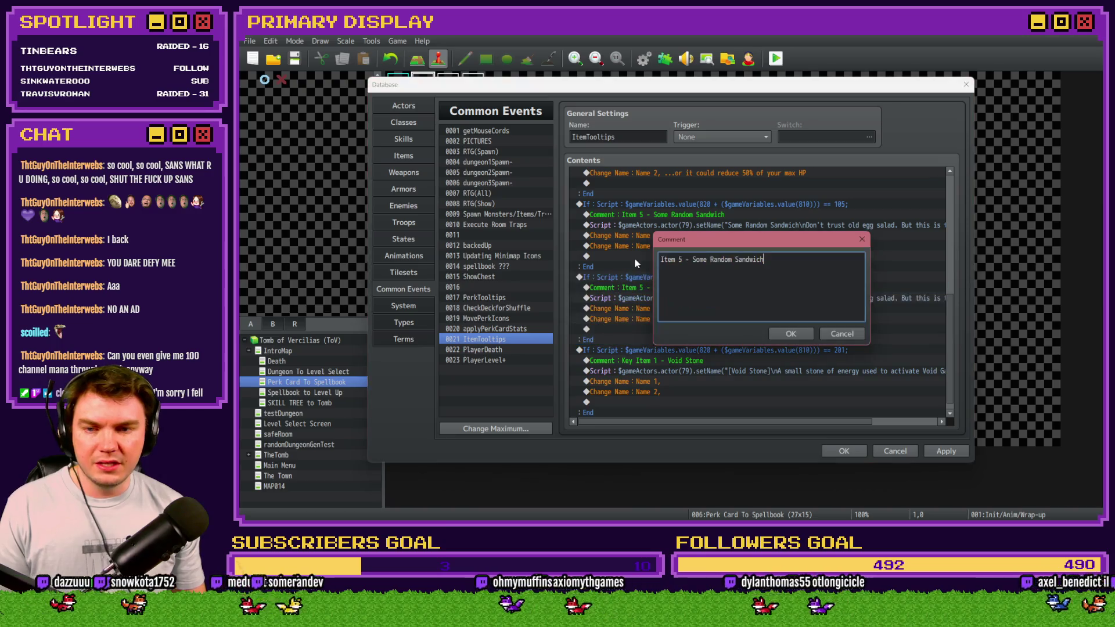
{"action": "key", "text": "BackSpace"}
{"action": "type", "text": "6"}
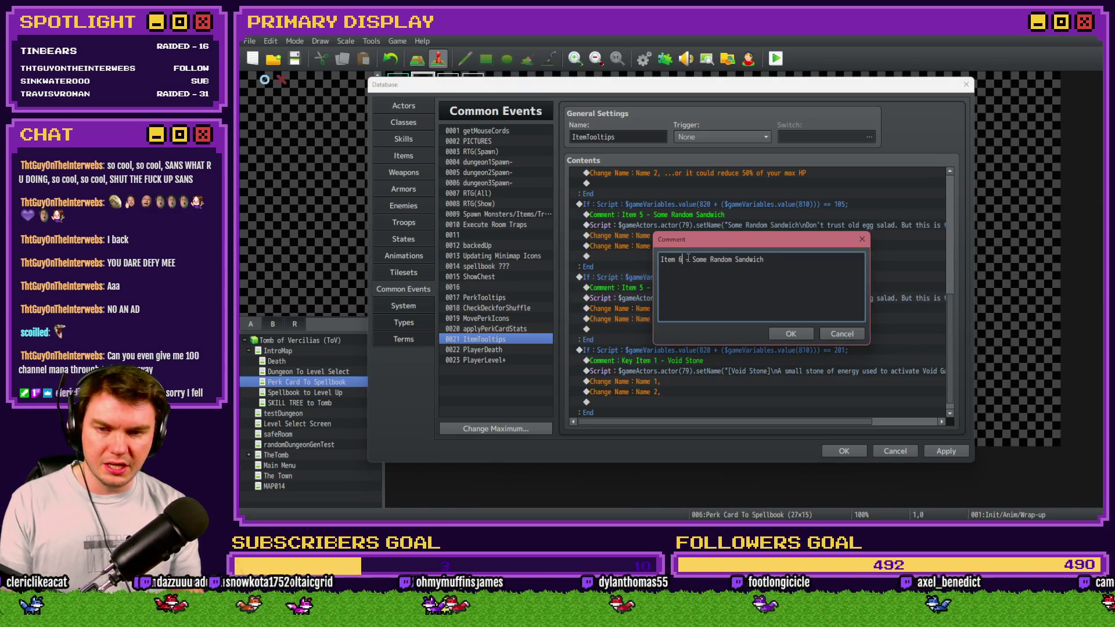
{"action": "key", "text": "Return"}
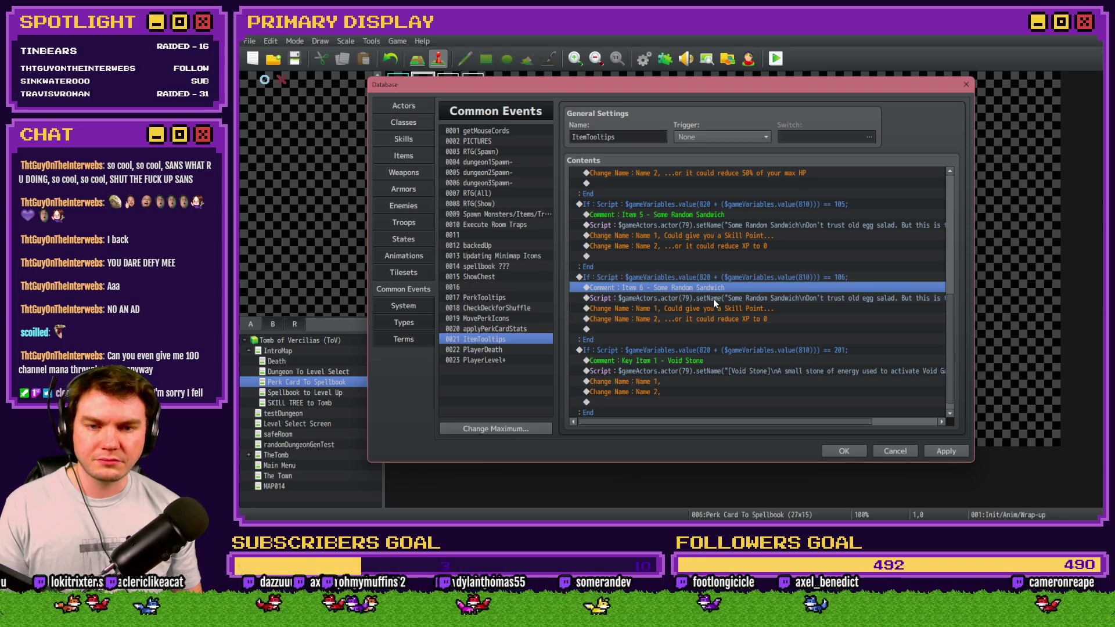
Step: Edit the copied tooltip script and select the words 'old egg salad' in its description
{"action": "double_click", "coordinate": [713, 299]}
{"action": "left_click_drag", "start_coordinate": [765, 227], "coordinate": [689, 226]}
{"action": "key", "text": "Home"}
{"action": "left_click", "coordinate": [742, 226]}
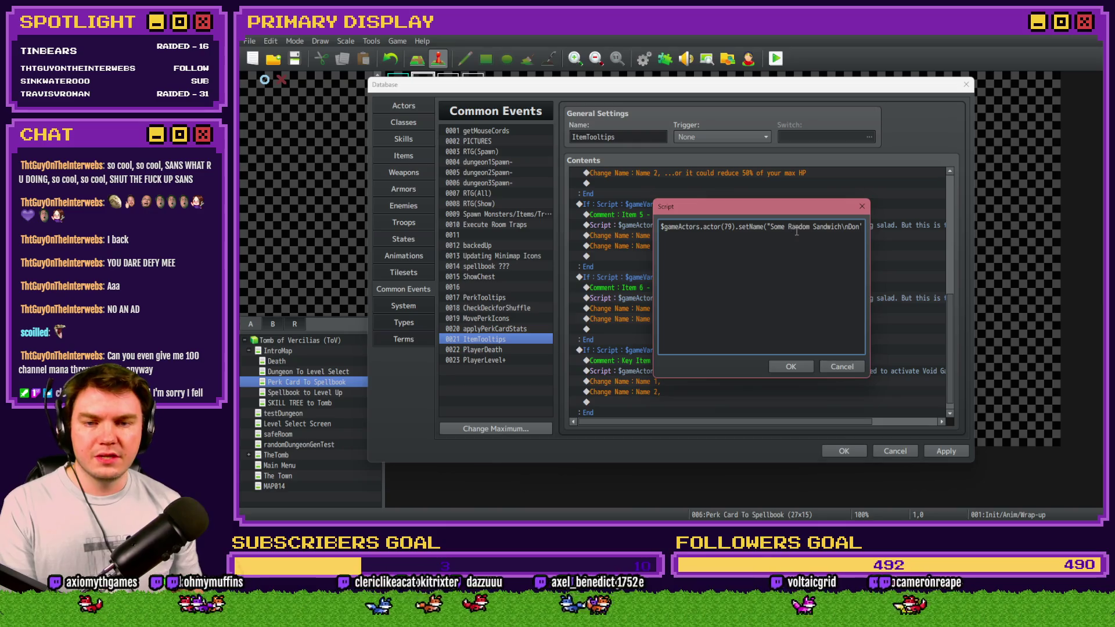
{"action": "key", "text": "Right"}
{"action": "key", "text": "Right"}
{"action": "key", "text": "Right"}
{"action": "key", "text": "Right"}
{"action": "key", "text": "Right"}
{"action": "key", "text": "Right"}
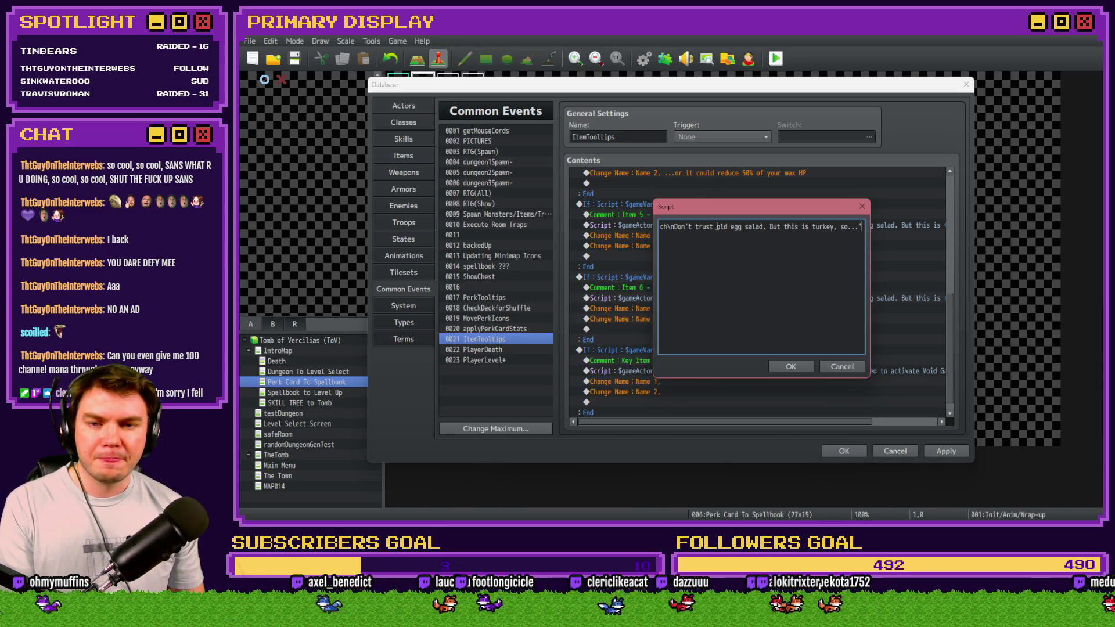
{"action": "left_click", "coordinate": [718, 227]}
{"action": "key", "text": "ctrl+shift+Right"}
{"action": "key", "text": "ctrl+shift+Right"}
{"action": "key", "text": "ctrl+shift+Right"}
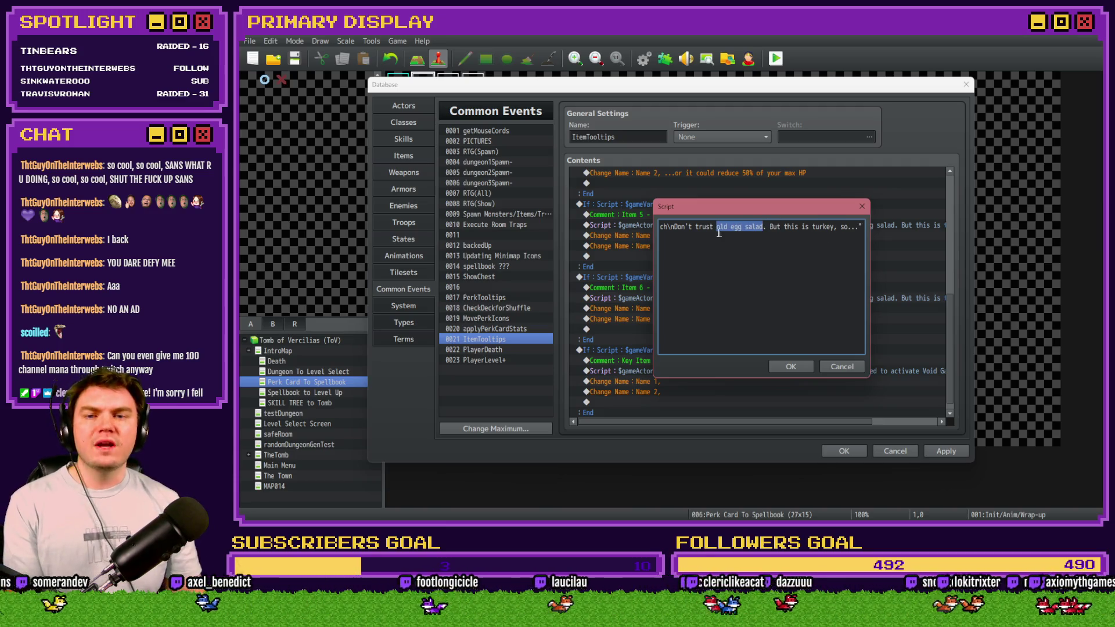
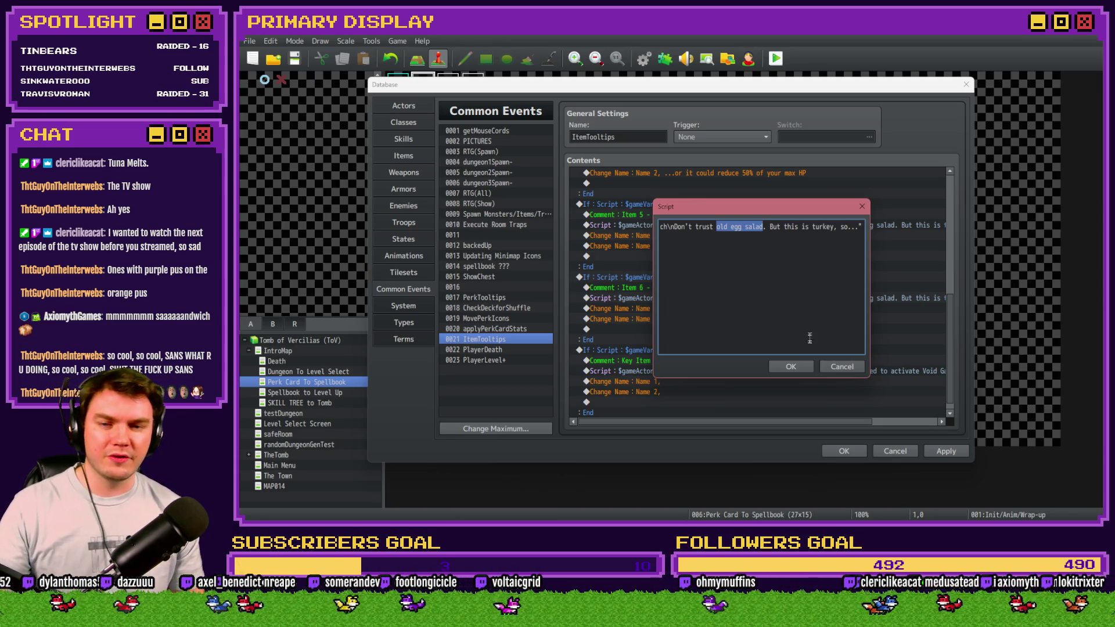
Step: Keep the edited Item 6 sandwich script and review the Item 4 and Item 5 tooltip lines
{"action": "left_click", "coordinate": [799, 367]}
{"action": "scroll", "coordinate": [786, 386], "scroll_direction": "up", "scroll_amount": 3}
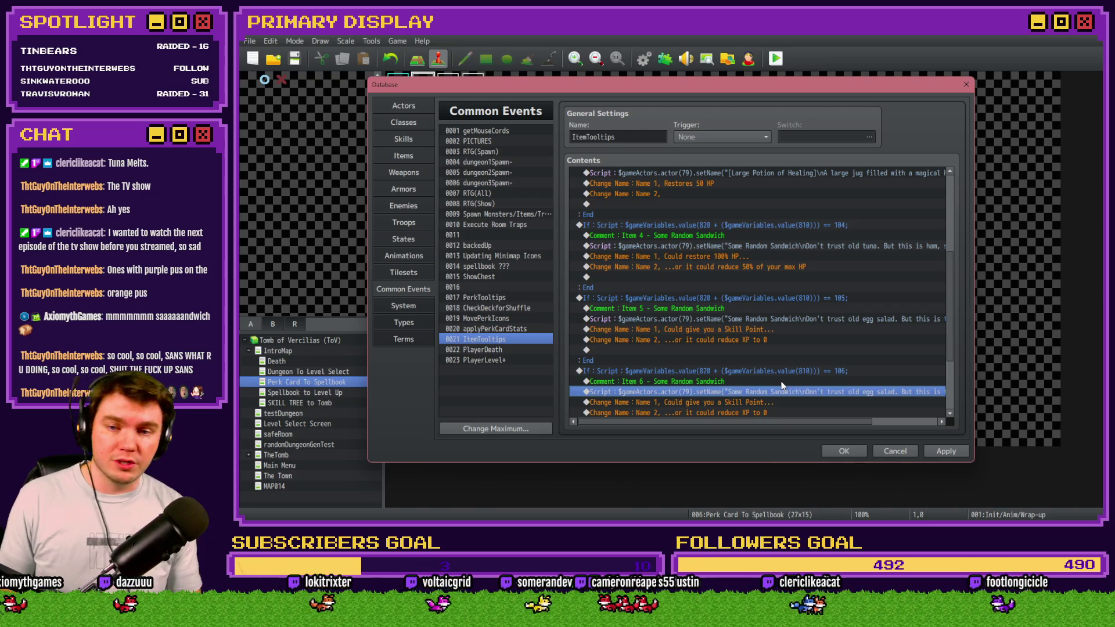
{"action": "left_click", "coordinate": [743, 256]}
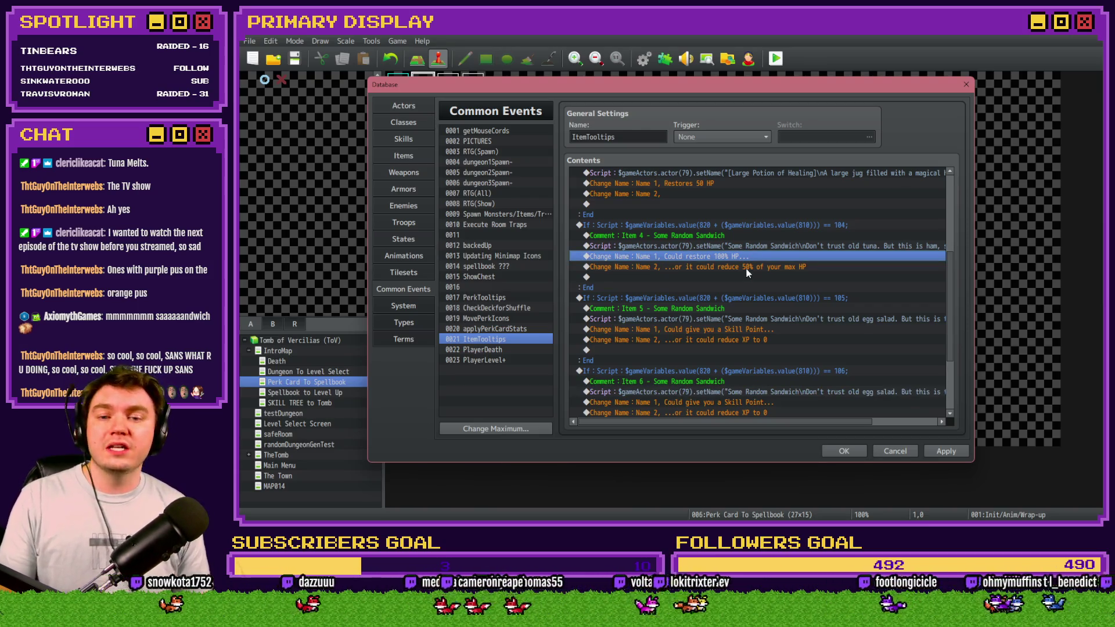
{"action": "left_click", "coordinate": [747, 268]}
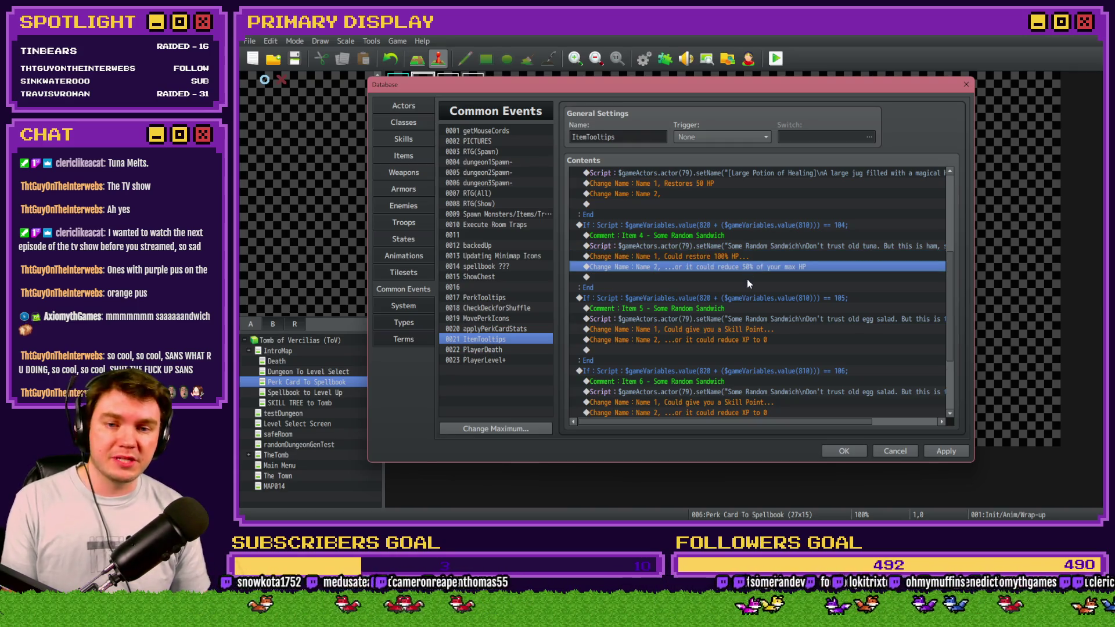
{"action": "left_click", "coordinate": [750, 329]}
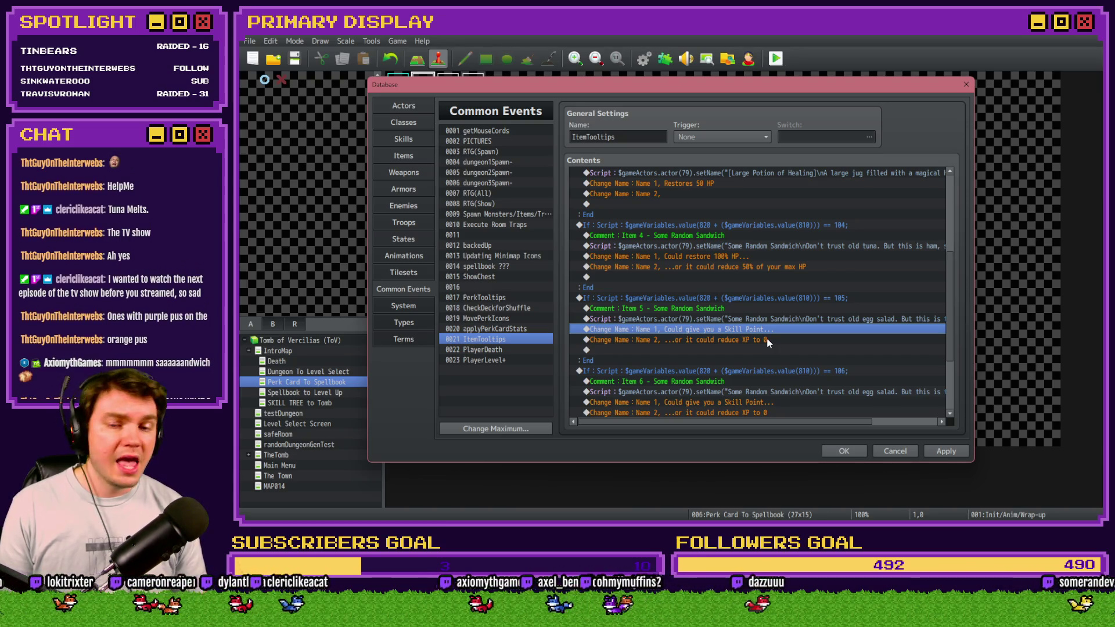
{"action": "left_click_drag", "start_coordinate": [752, 423], "coordinate": [807, 428]}
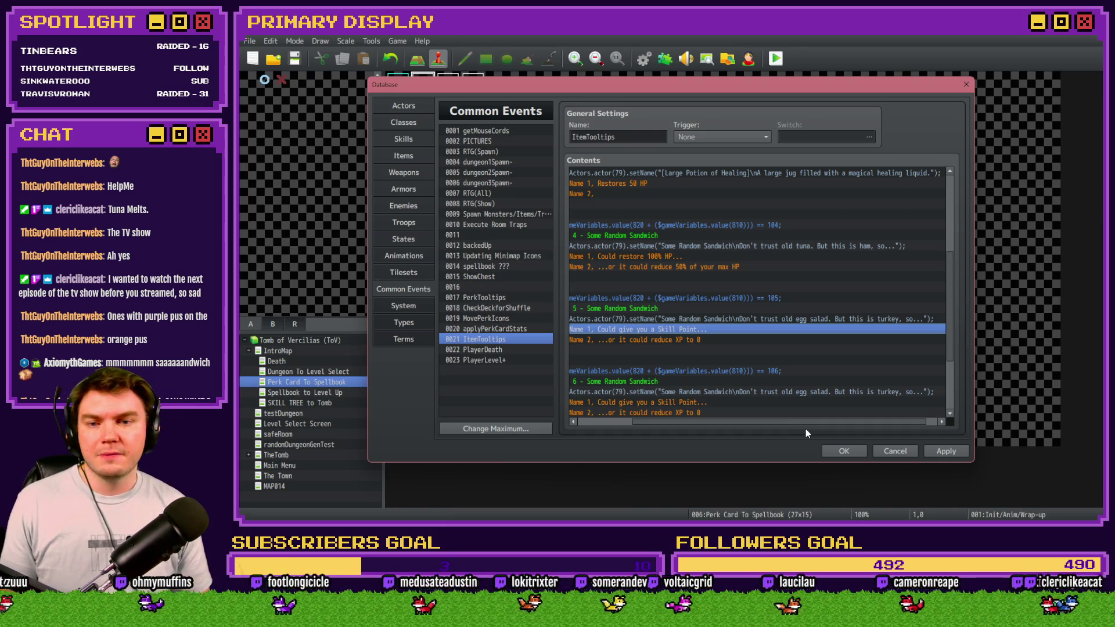
{"action": "scroll", "coordinate": [799, 409], "scroll_direction": "down", "scroll_amount": 2}
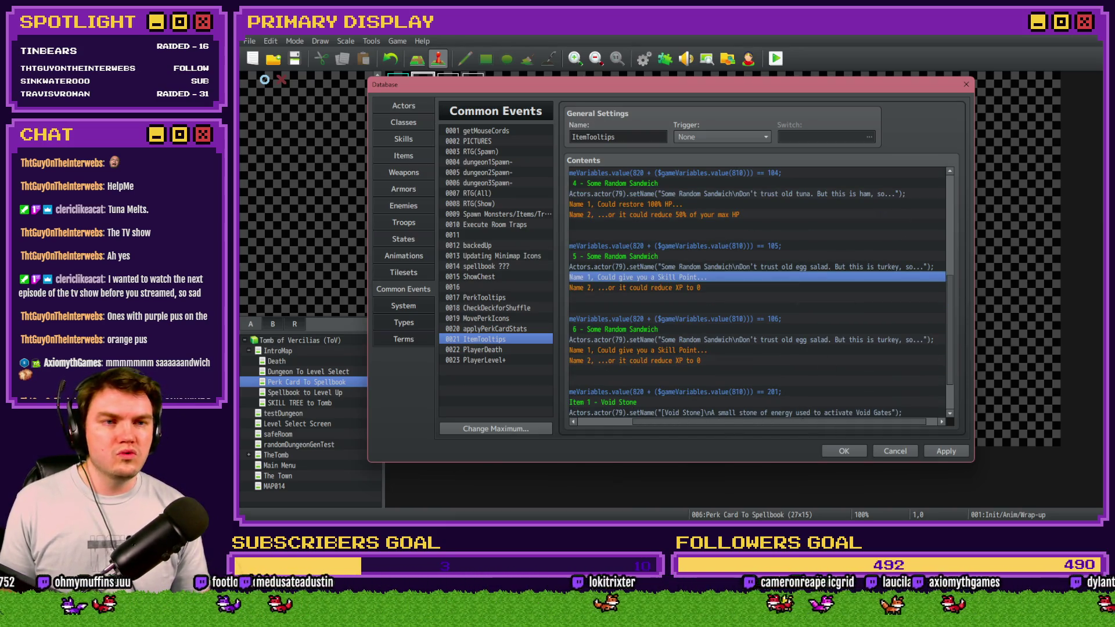
{"action": "key", "text": "alt+Tab"}
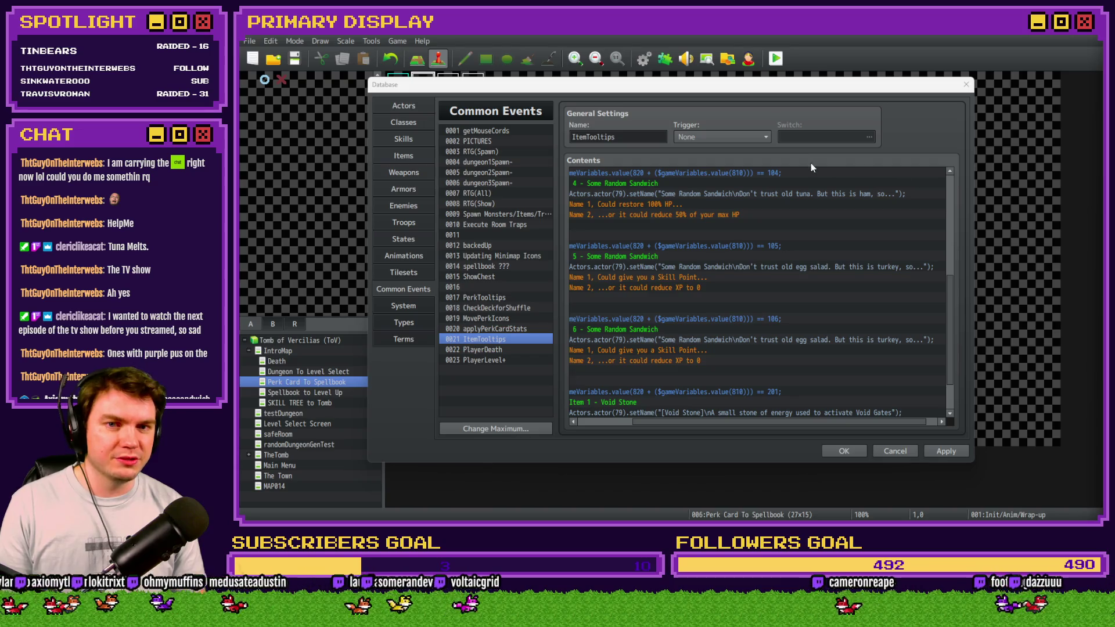
{"action": "left_click", "coordinate": [740, 277]}
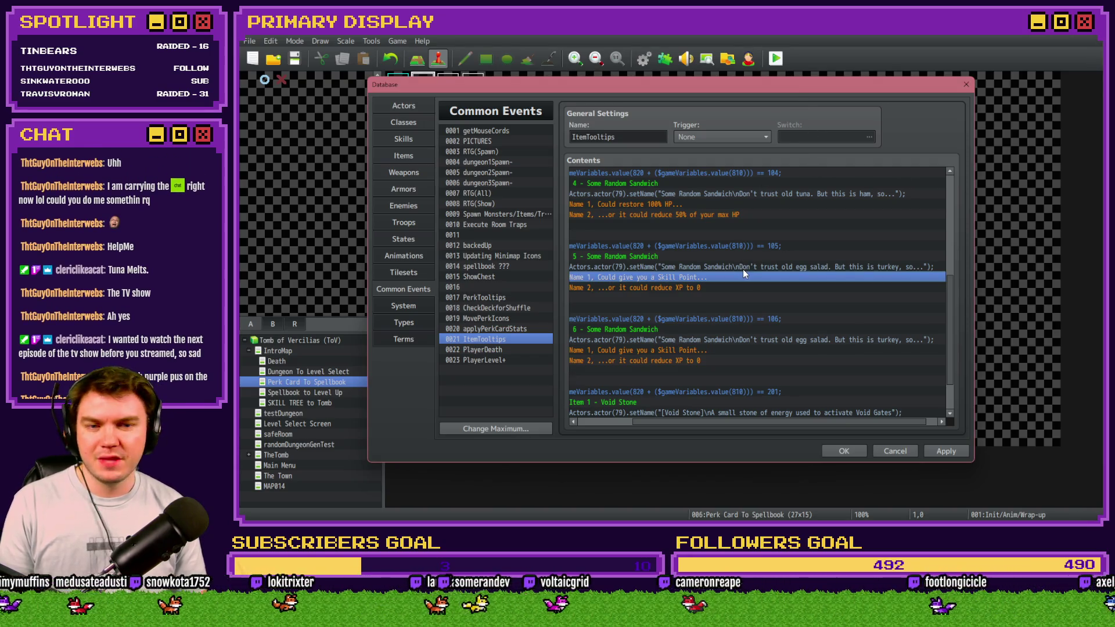
{"action": "key", "text": "alt+Tab"}
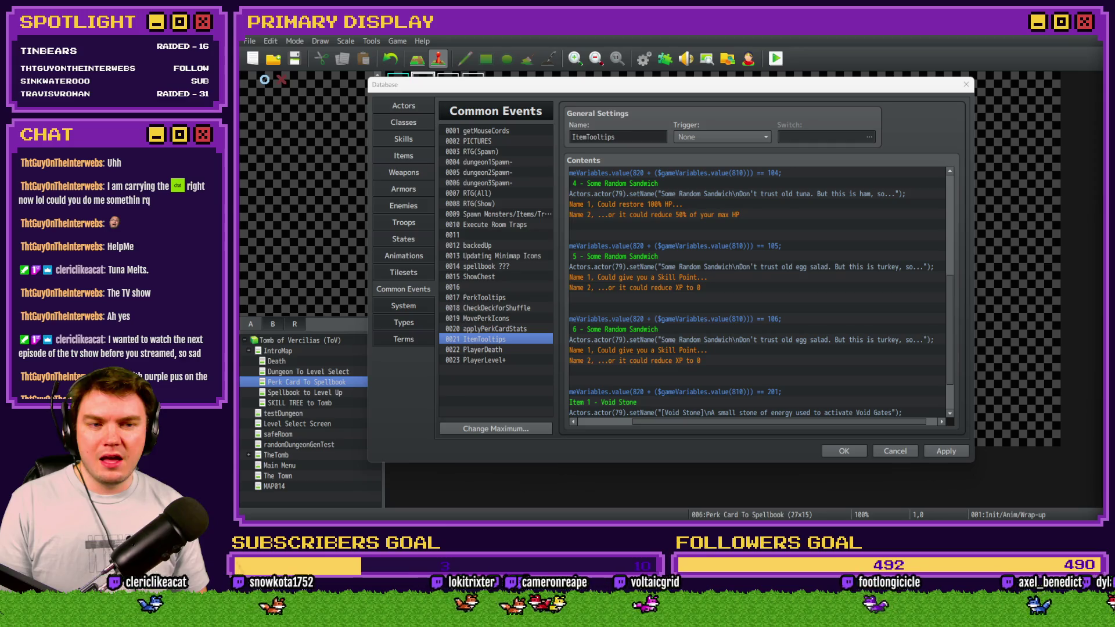
{"action": "left_click", "coordinate": [772, 94]}
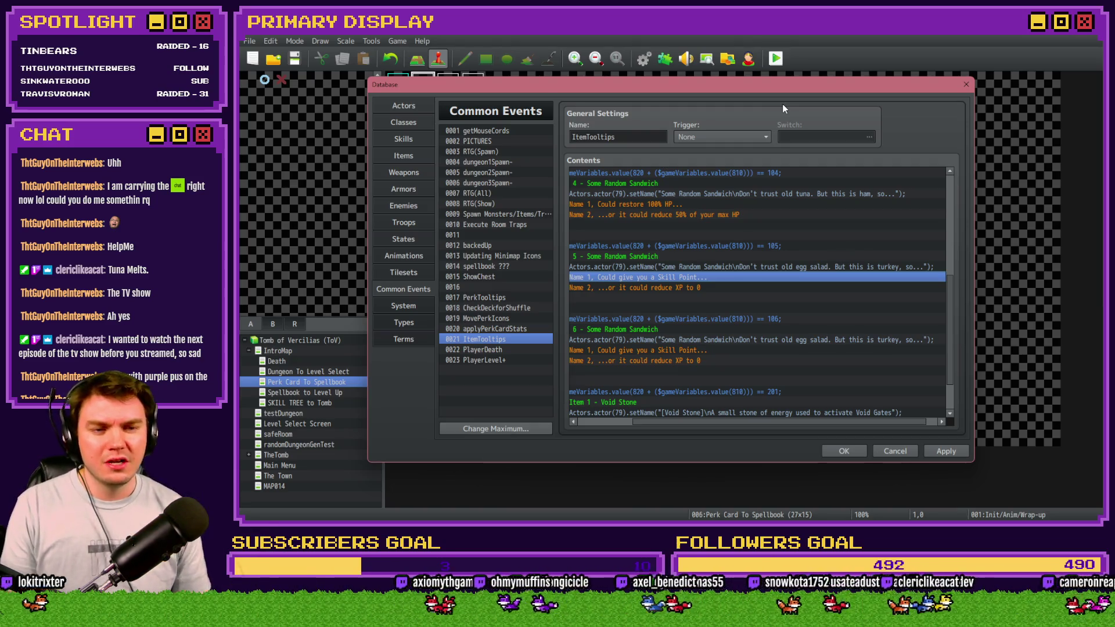
{"action": "double_click", "coordinate": [772, 266]}
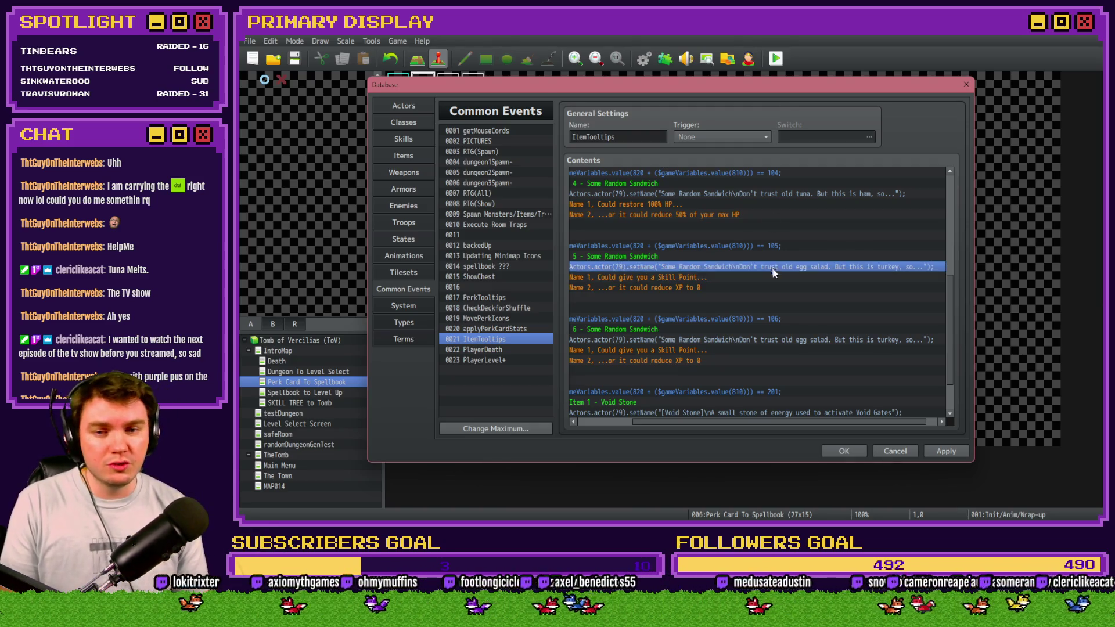
Step: Replace 'egg' with 'chicken' and 'turkey' with 'roast beef' in Item 5's tooltip script
{"action": "double_click", "coordinate": [727, 226]}
{"action": "type", "text": "chicken"}
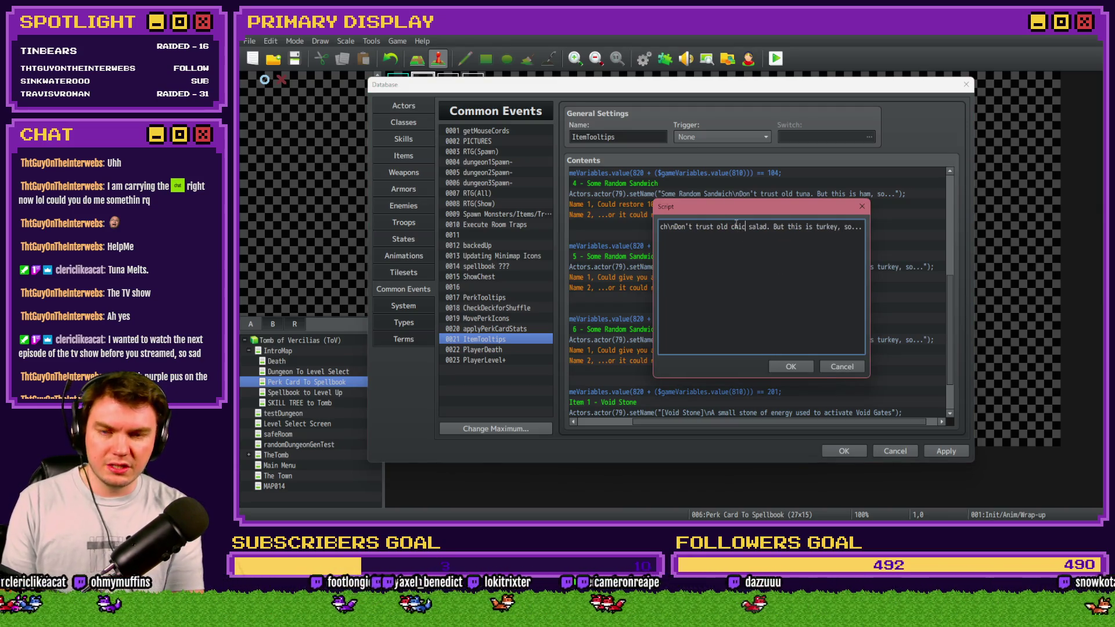
{"action": "left_click_drag", "start_coordinate": [822, 227], "coordinate": [879, 231]}
{"action": "double_click", "coordinate": [814, 226]}
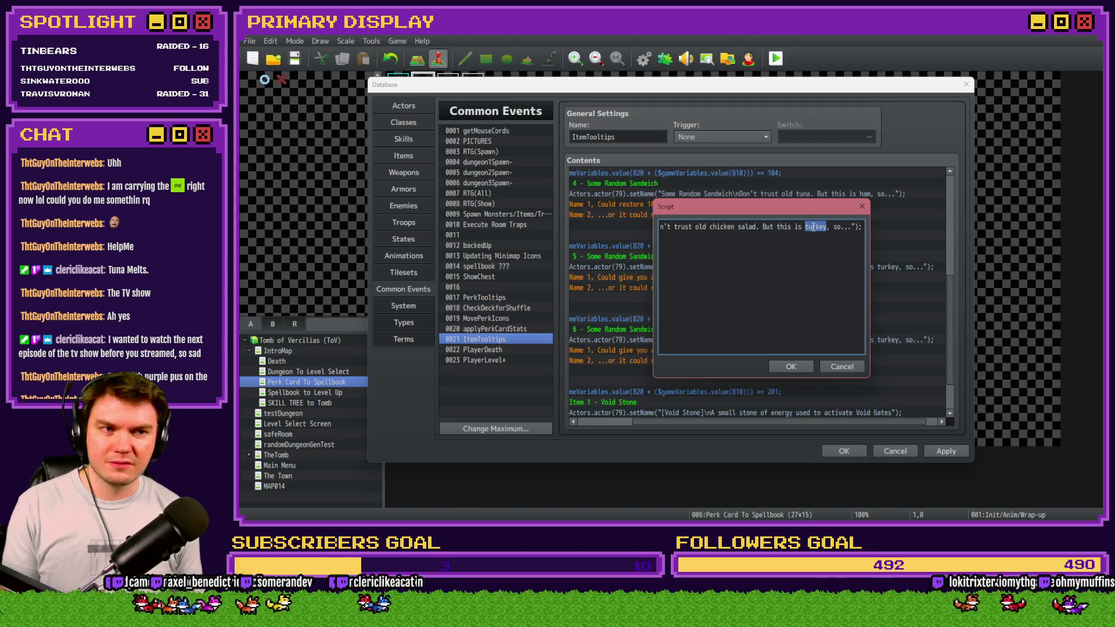
{"action": "key", "text": "alt+Tab"}
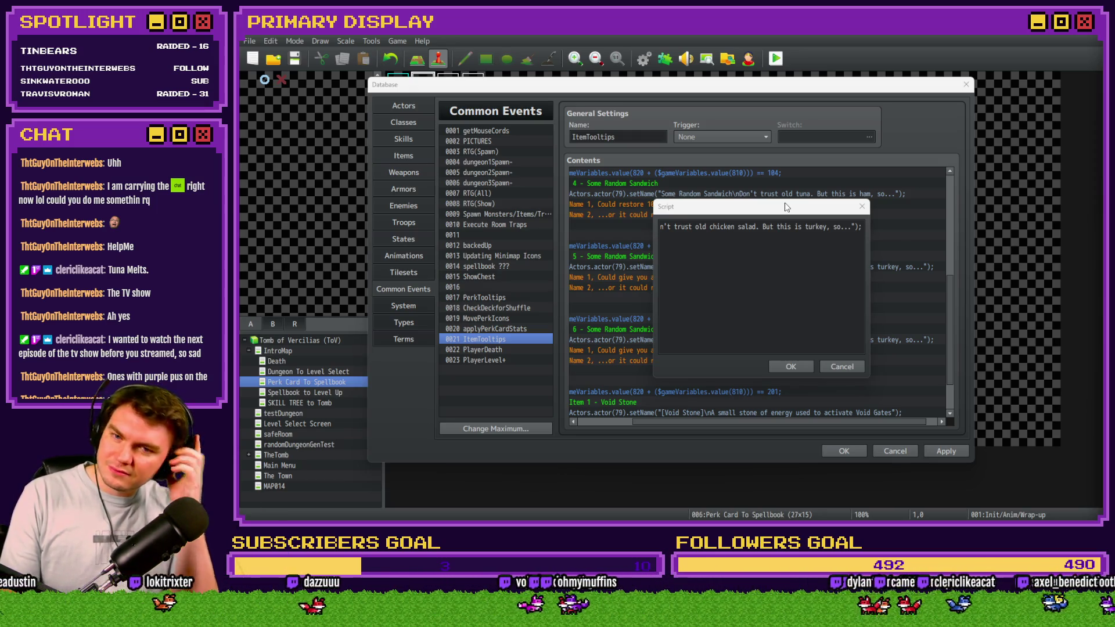
{"action": "double_click", "coordinate": [817, 226]}
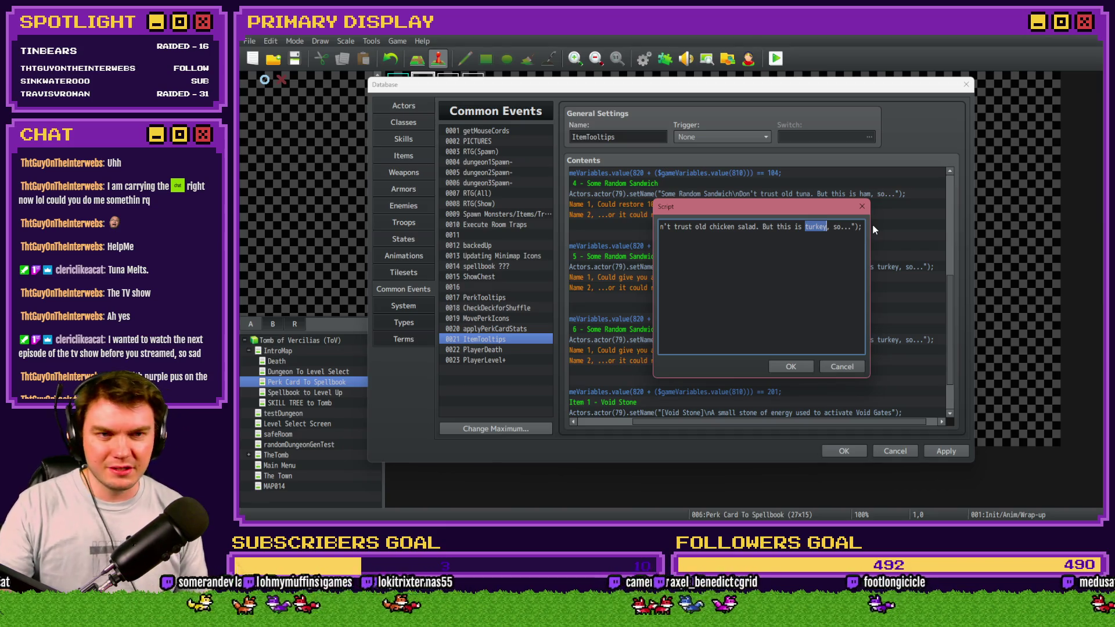
{"action": "key", "text": "alt+Tab"}
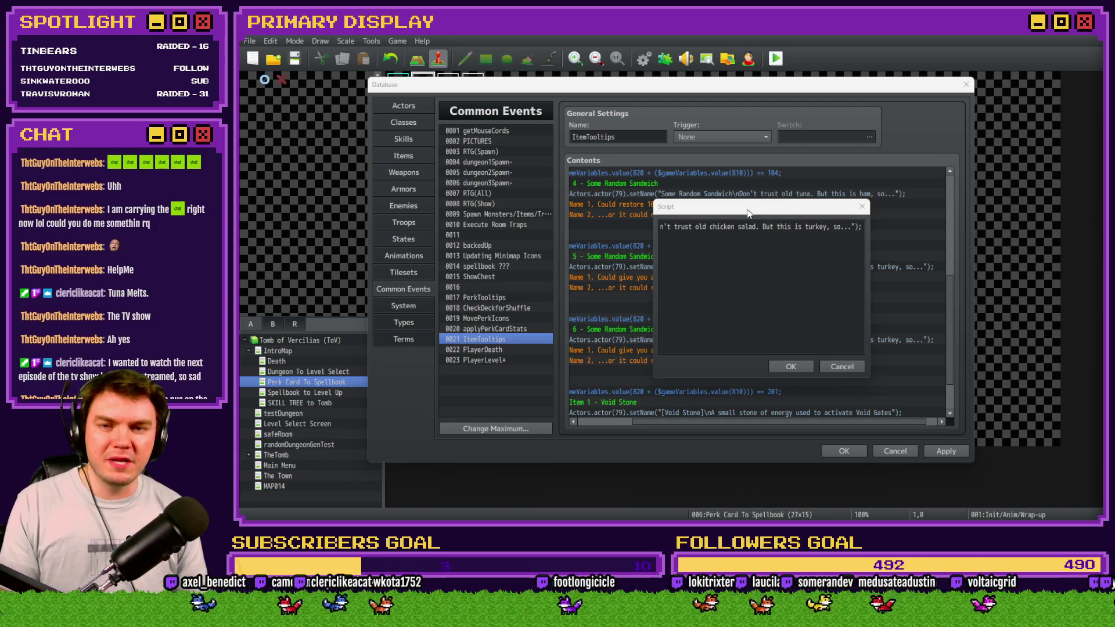
{"action": "left_click", "coordinate": [815, 242]}
{"action": "left_click_drag", "start_coordinate": [805, 227], "coordinate": [829, 227]}
{"action": "type", "text": "roast beef"}
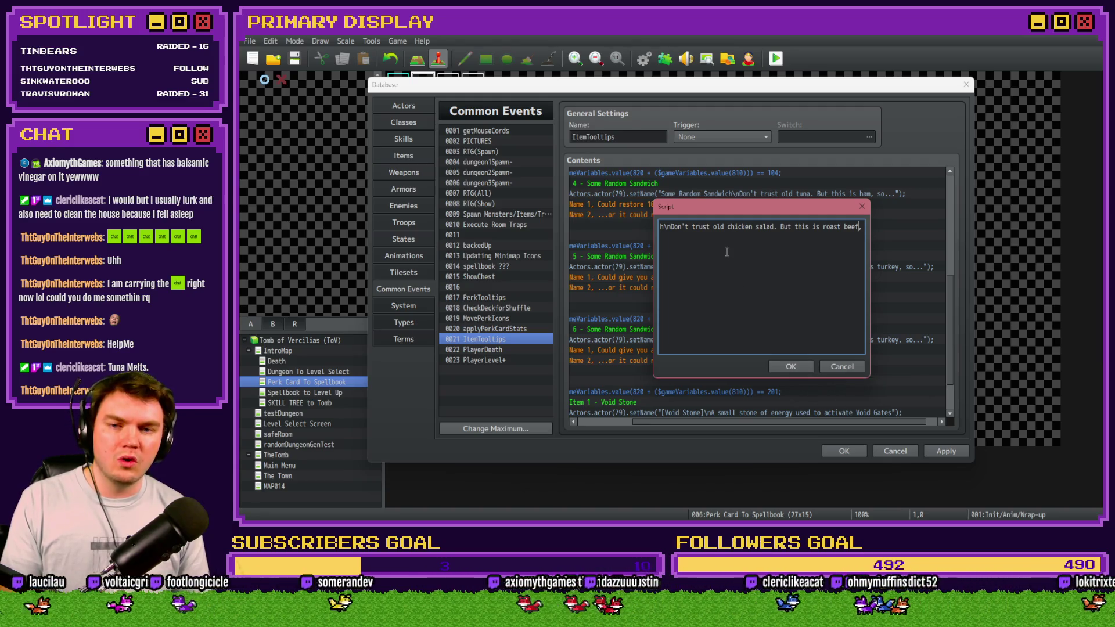
{"action": "left_click", "coordinate": [790, 365]}
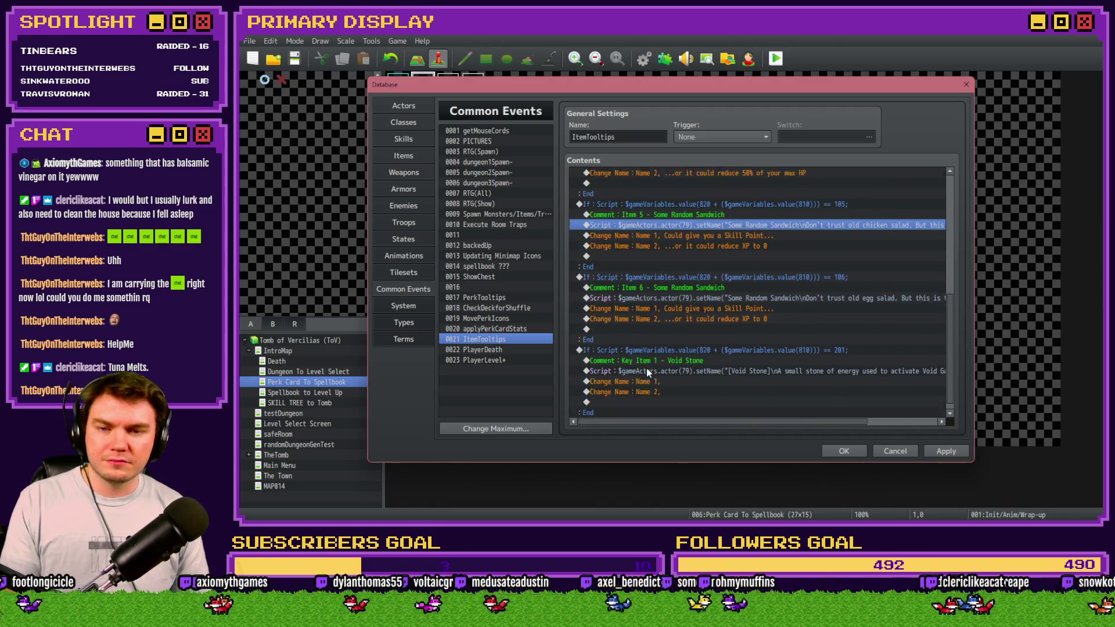
Step: Discard the unsaved Database changes to the ItemTooltips event
{"action": "scroll", "coordinate": [646, 368], "scroll_direction": "down", "scroll_amount": 2}
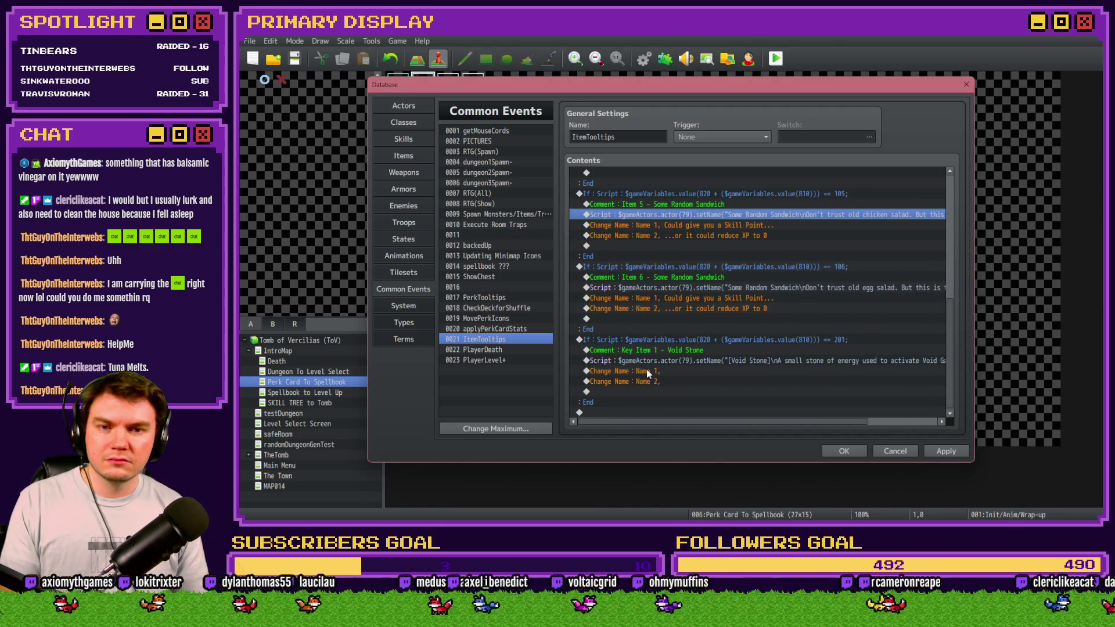
{"action": "scroll", "coordinate": [647, 369], "scroll_direction": "up", "scroll_amount": 2}
{"action": "mouse_move", "coordinate": [674, 424]}
{"action": "left_mouse_down"}
{"action": "mouse_move", "coordinate": [762, 425]}
{"action": "mouse_move", "coordinate": [640, 412]}
{"action": "left_mouse_up"}
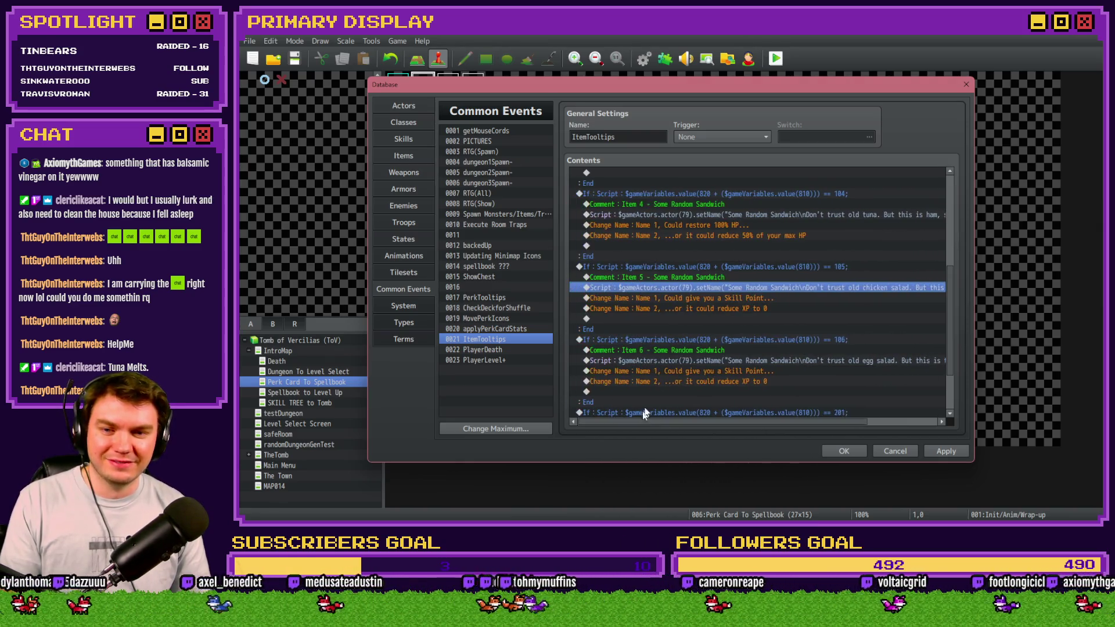
{"action": "left_click", "coordinate": [744, 337]}
{"action": "left_click", "coordinate": [894, 452]}
{"action": "left_click", "coordinate": [665, 291]}
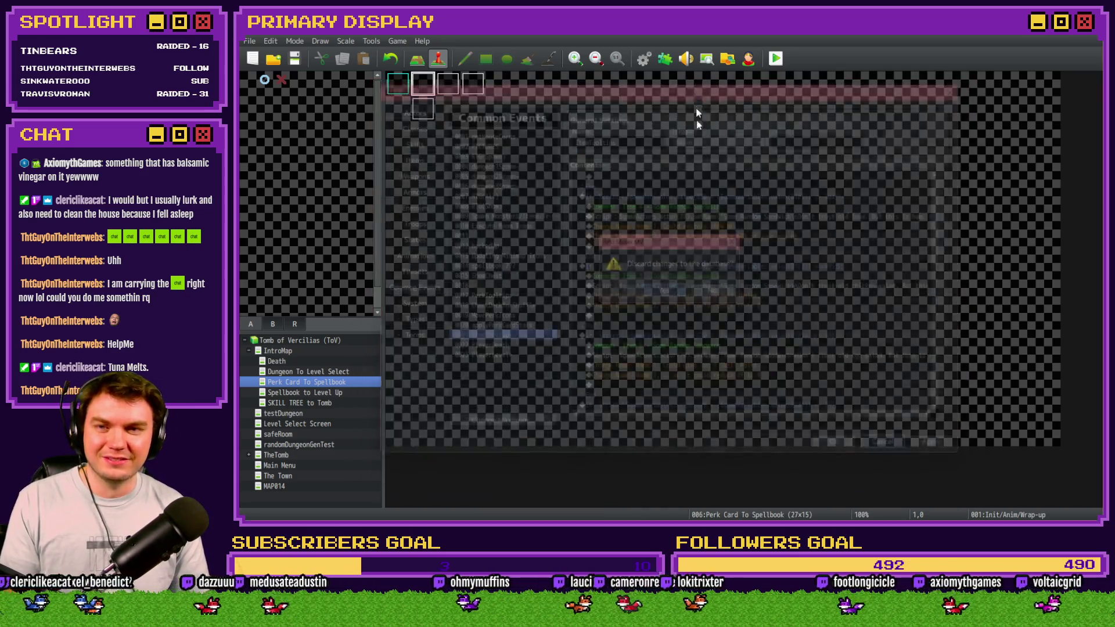
Step: Reopen the Database, paste the Item 6 sandwich block above Void Stone, and open its script
{"action": "left_click", "coordinate": [643, 58]}
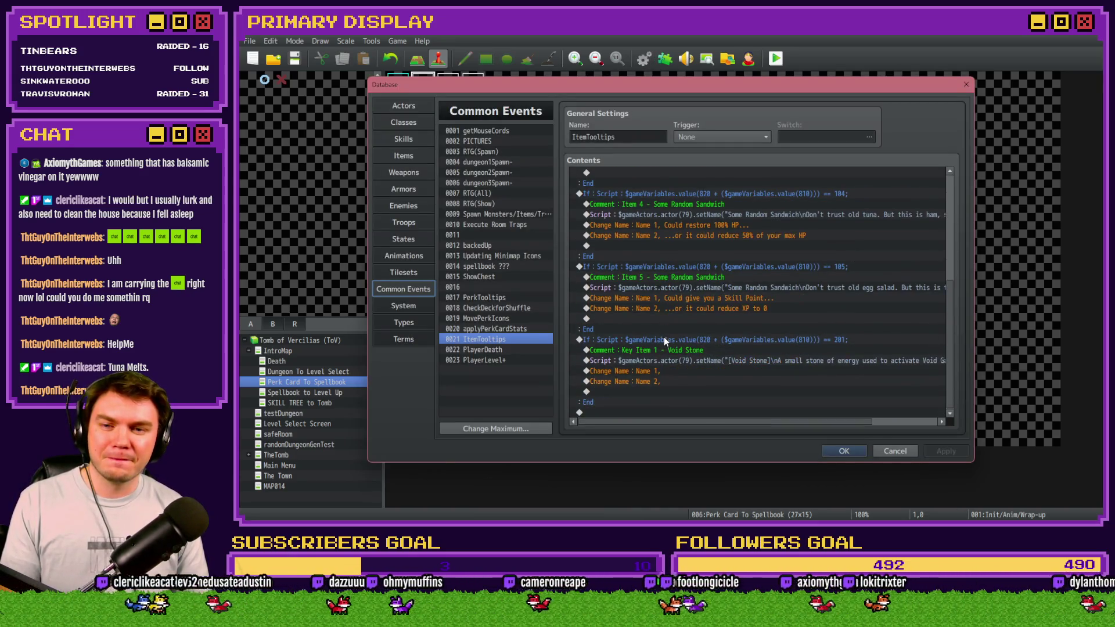
{"action": "key", "text": "ctrl+v"}
{"action": "left_click", "coordinate": [712, 341]}
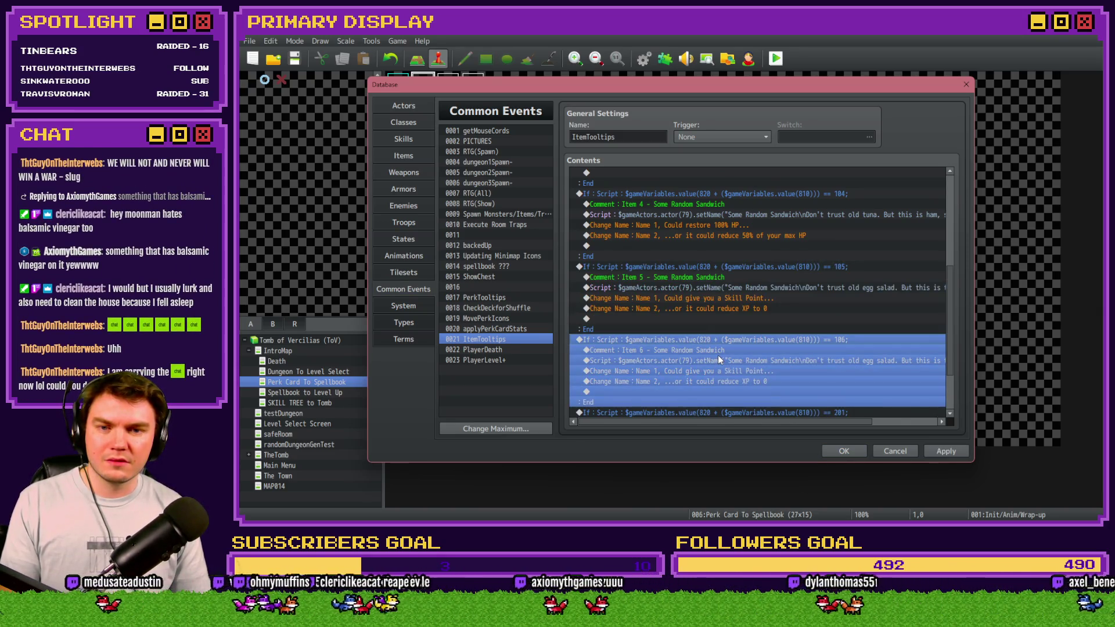
{"action": "left_click", "coordinate": [725, 360]}
{"action": "key", "text": "Return"}
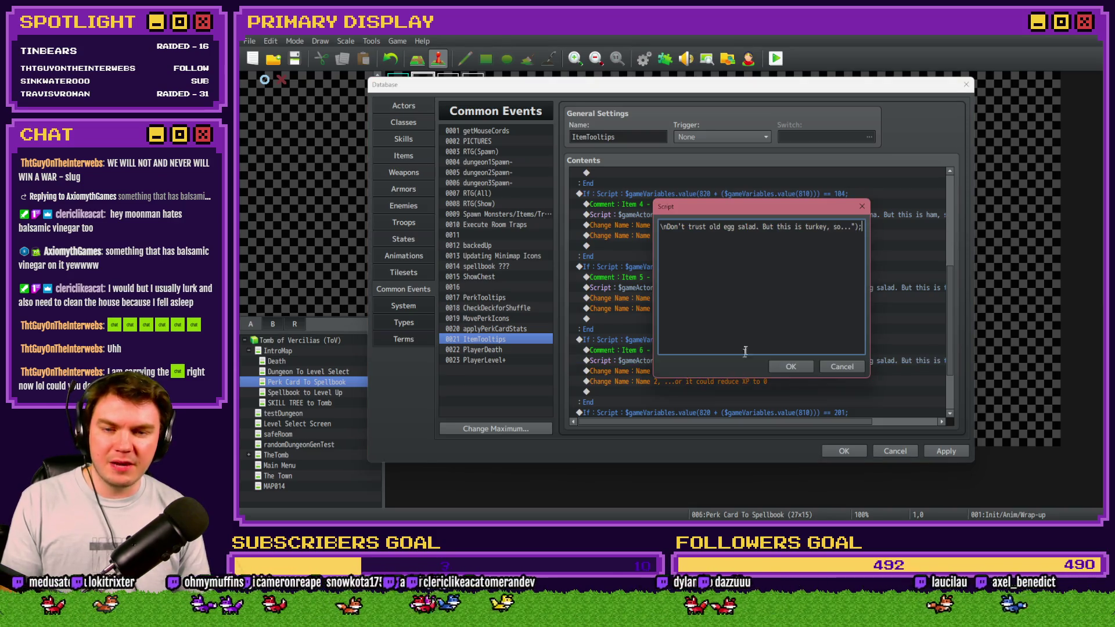
Step: Change Item 106's tooltip script from egg to chicken salad and turkey to roast beef
{"action": "double_click", "coordinate": [728, 226]}
{"action": "type", "text": "chi"}
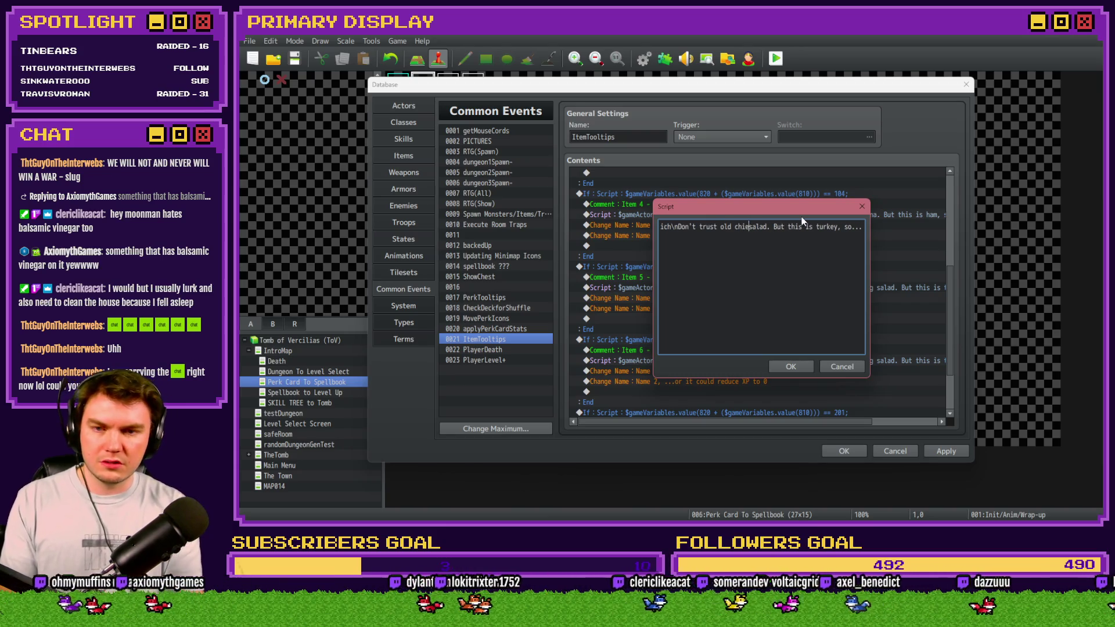
{"action": "type", "text": "cken"}
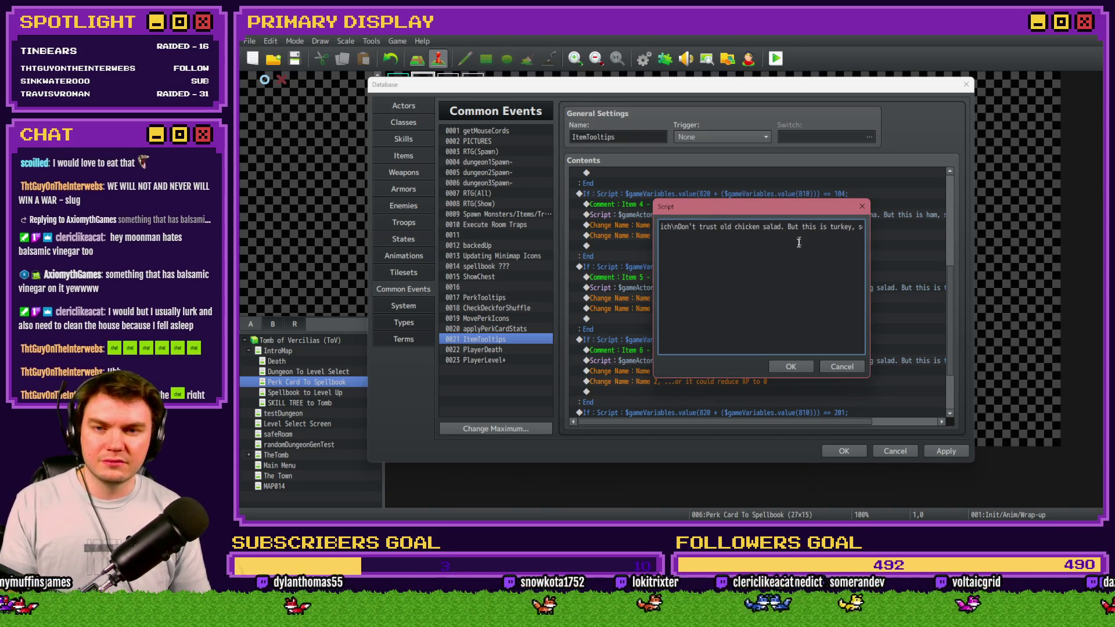
{"action": "double_click", "coordinate": [841, 227]}
{"action": "type", "text": "roas"}
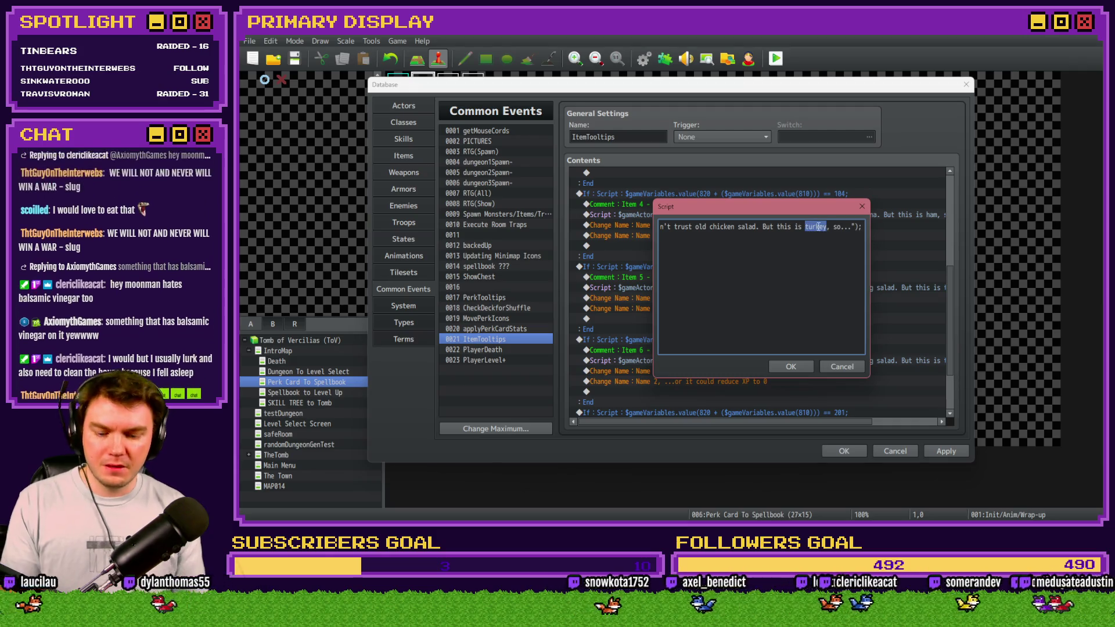
{"action": "type", "text": "t beef"}
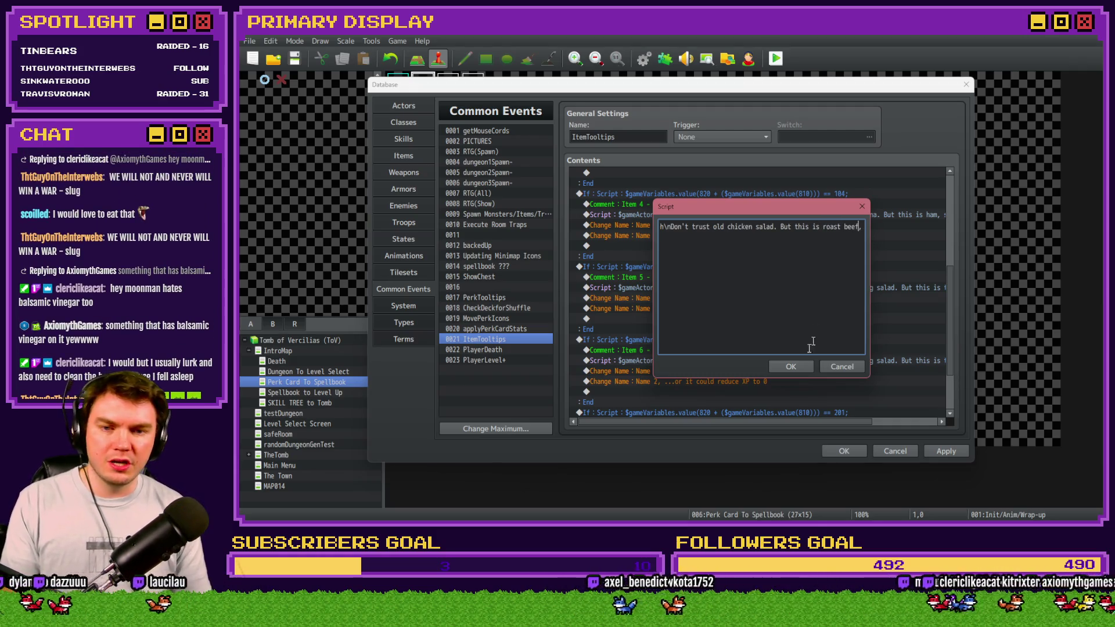
{"action": "left_click", "coordinate": [790, 367]}
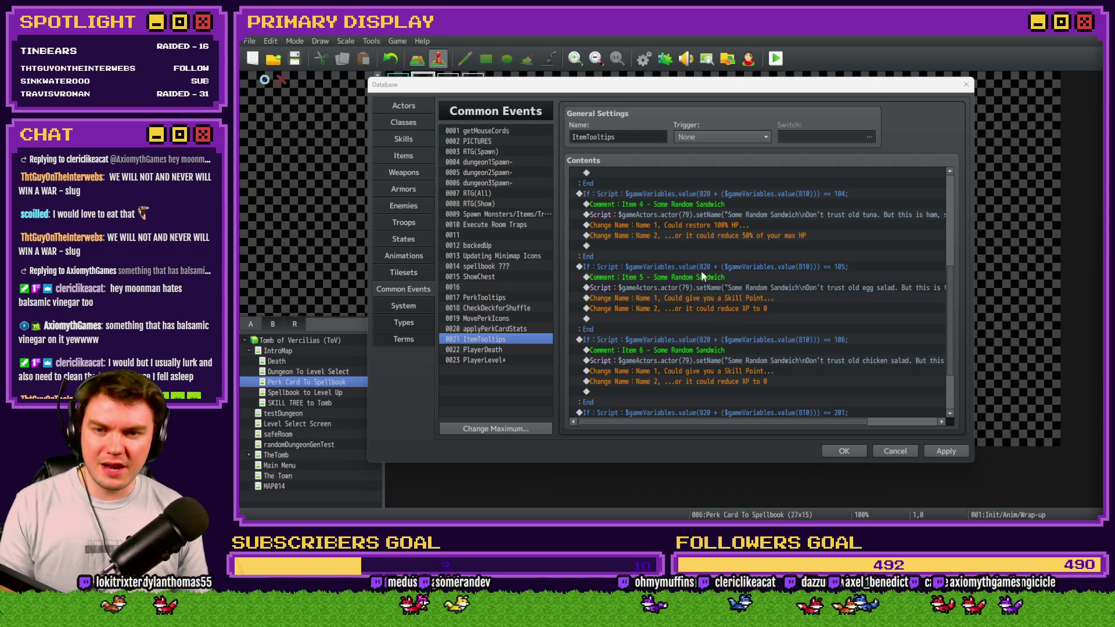
Step: Change item 105's first tooltip line to 'Could double your current XP...'
{"action": "scroll", "coordinate": [717, 399], "scroll_direction": "down", "scroll_amount": 3}
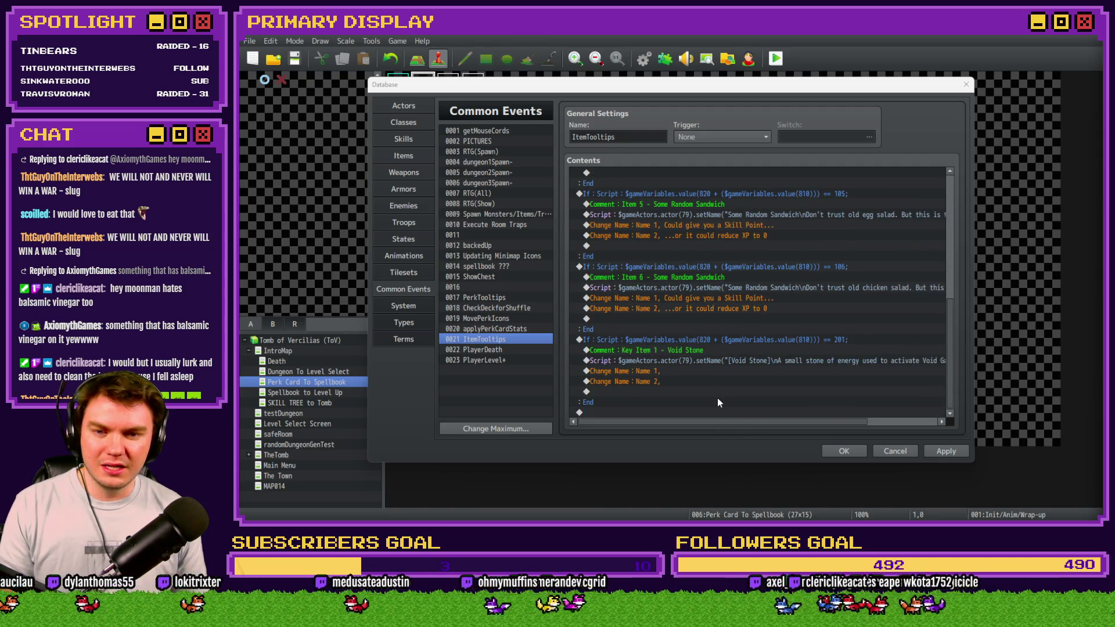
{"action": "scroll", "coordinate": [738, 285], "scroll_direction": "up", "scroll_amount": 1}
{"action": "double_click", "coordinate": [748, 256]}
{"action": "left_click", "coordinate": [779, 306]}
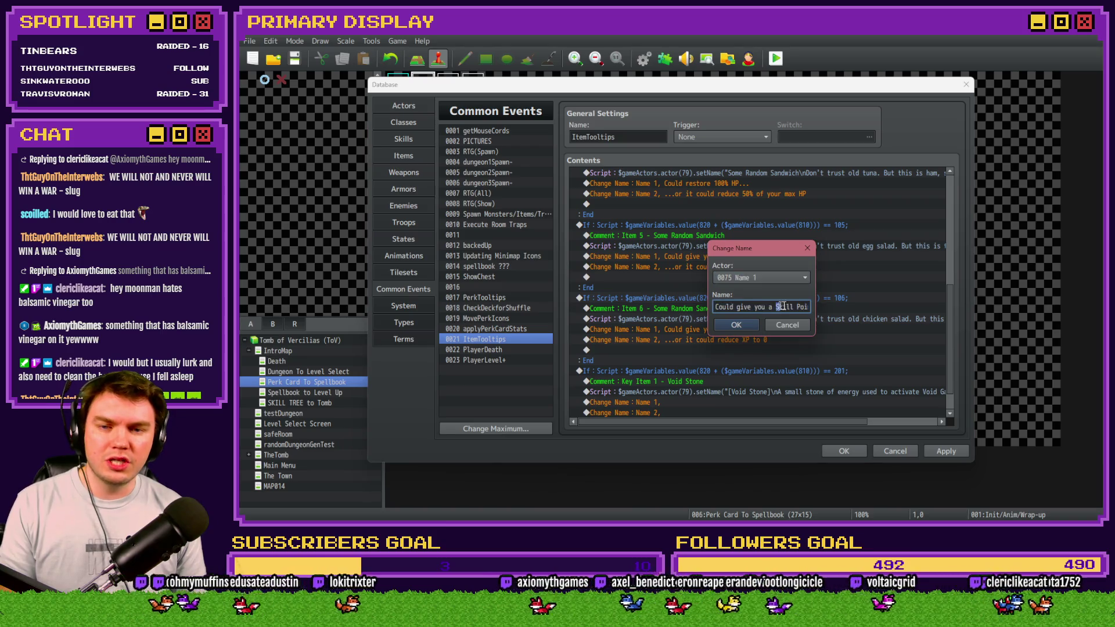
{"action": "left_click_drag", "start_coordinate": [808, 306], "coordinate": [689, 298]}
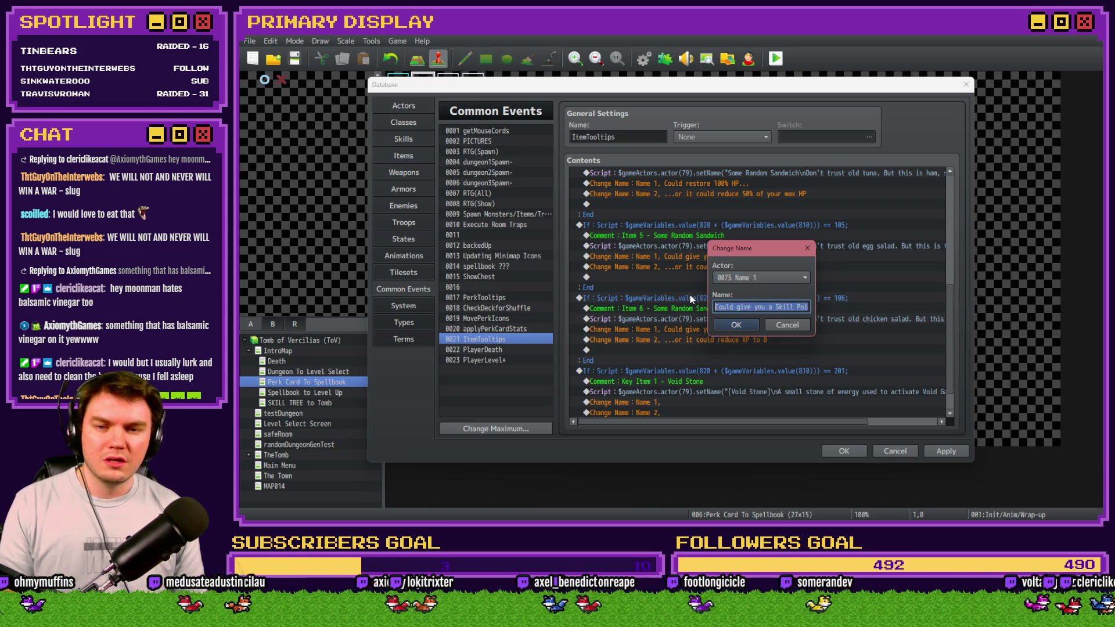
{"action": "type", "text": "Could "}
{"action": "type", "text": "do"}
{"action": "type", "text": "uble your "}
{"action": "type", "text": "current XP"}
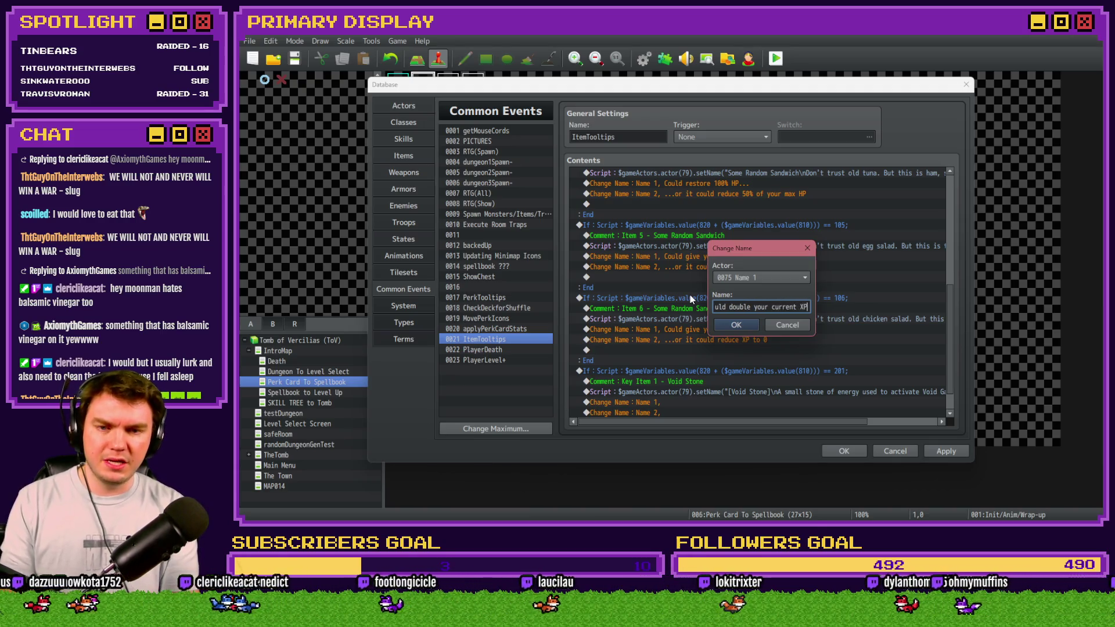
{"action": "key", "text": "Return"}
Step: Change the second line to '...or it could cut your current XP in half' and apply
{"action": "key", "text": "Down"}
{"action": "key", "text": "Return"}
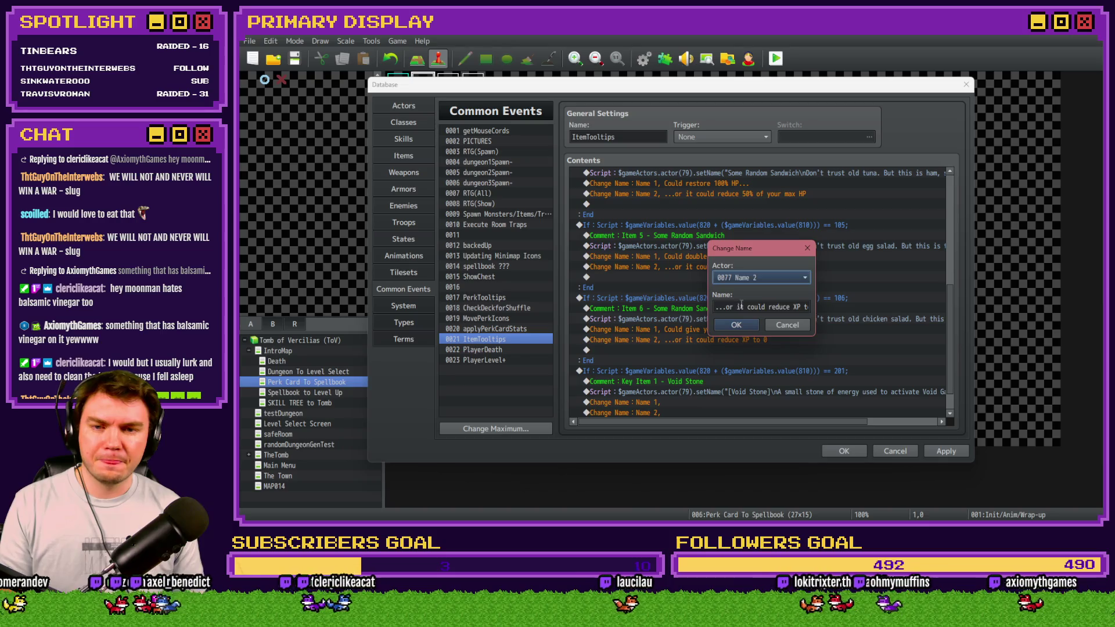
{"action": "left_click", "coordinate": [748, 307]}
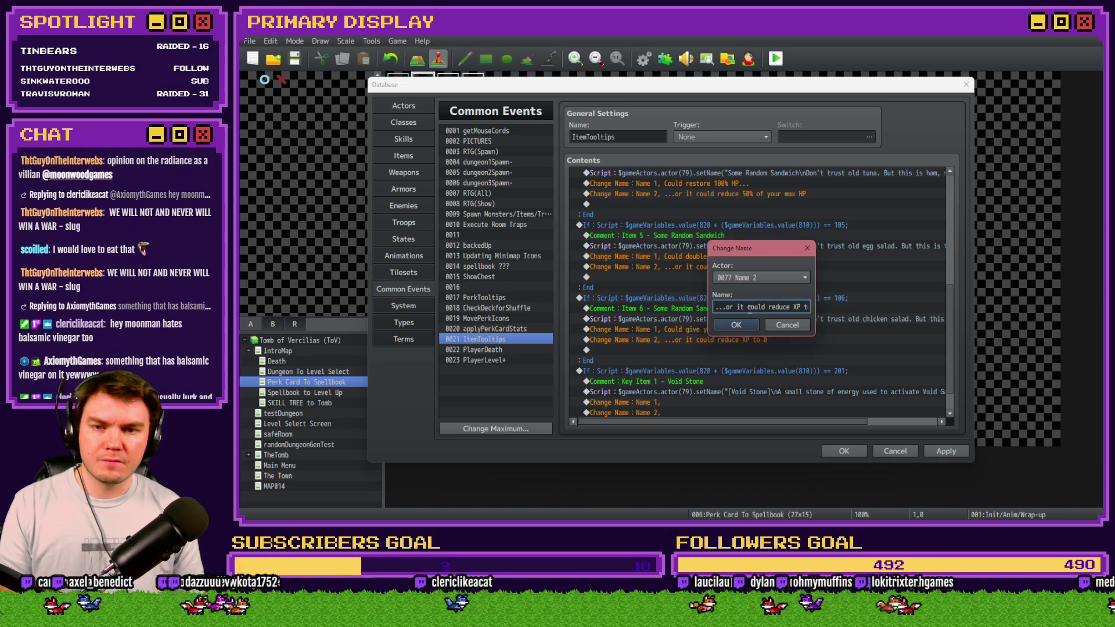
{"action": "left_click_drag", "start_coordinate": [768, 307], "coordinate": [826, 312]}
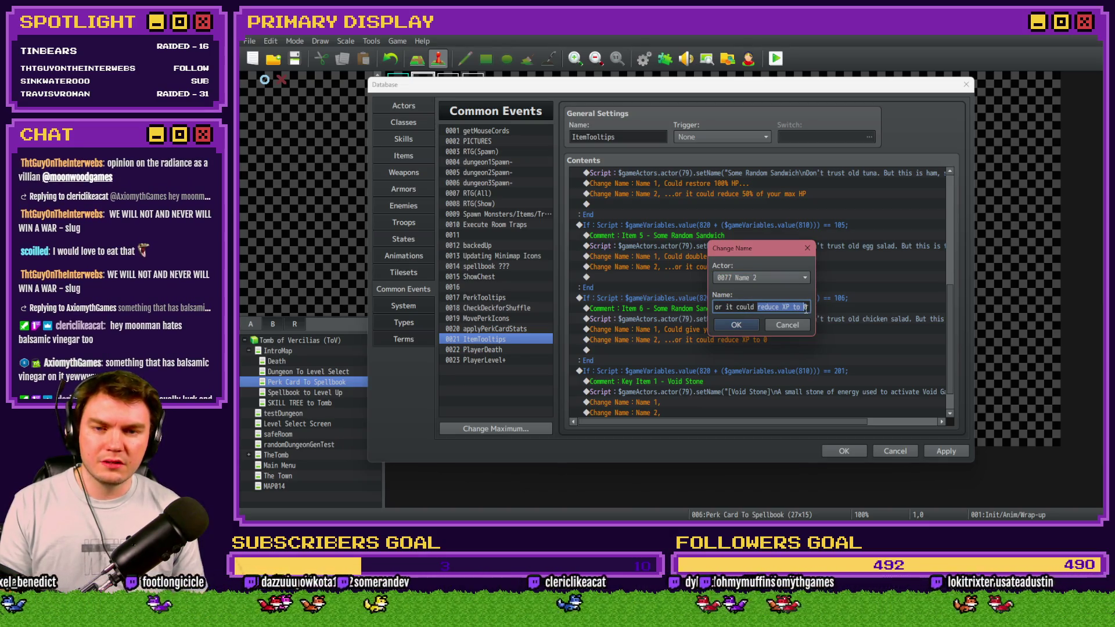
{"action": "type", "text": "cut you"}
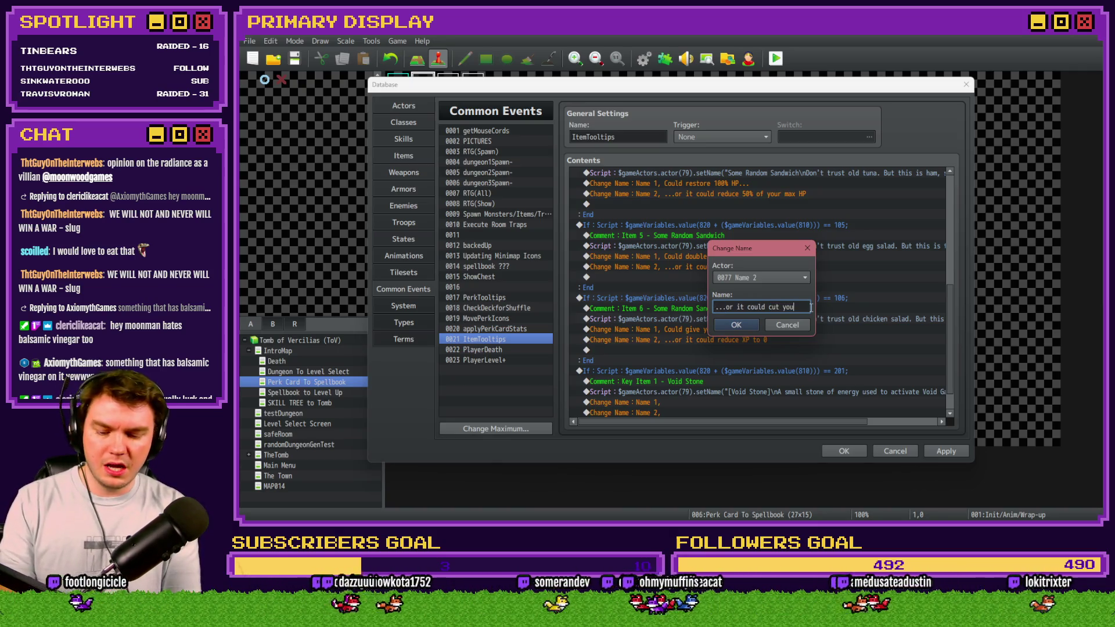
{"action": "type", "text": "r current "}
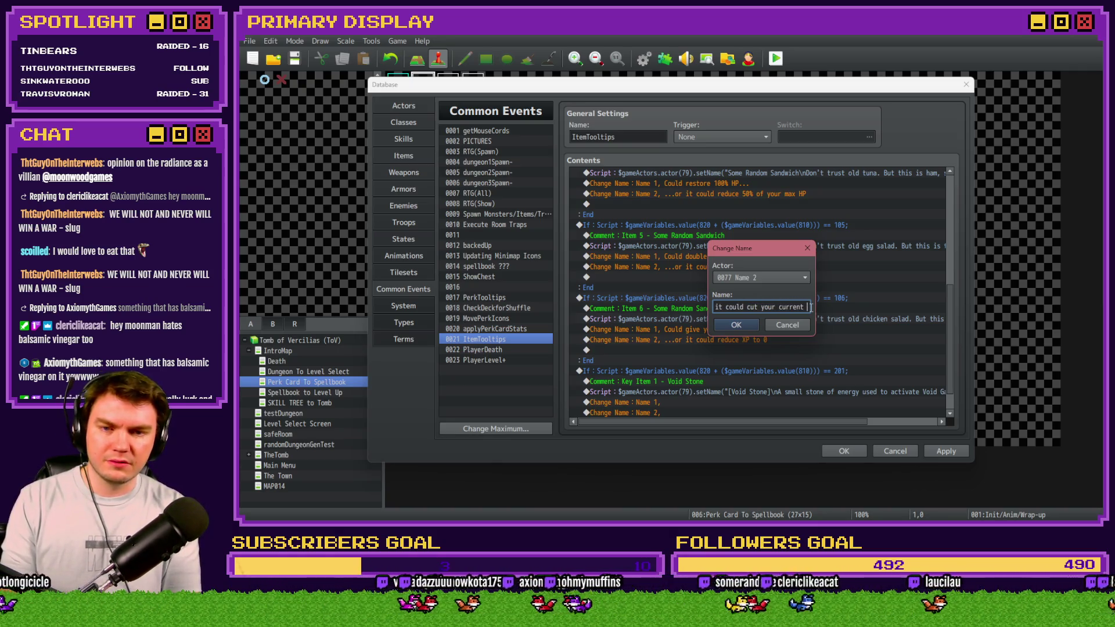
{"action": "type", "text": "XP in half"}
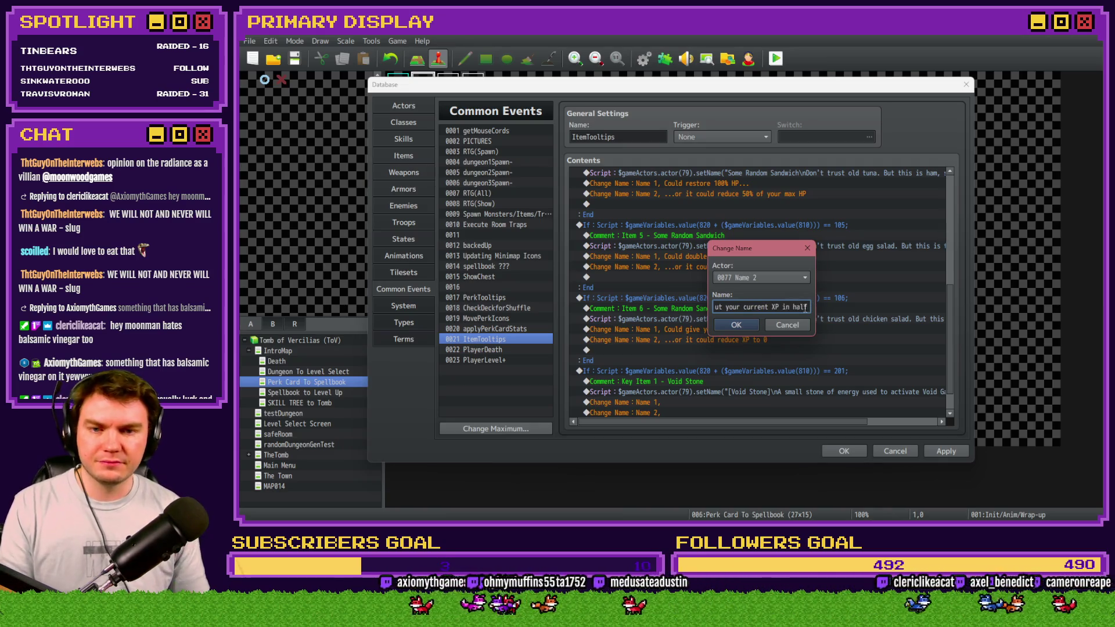
{"action": "left_click", "coordinate": [736, 326]}
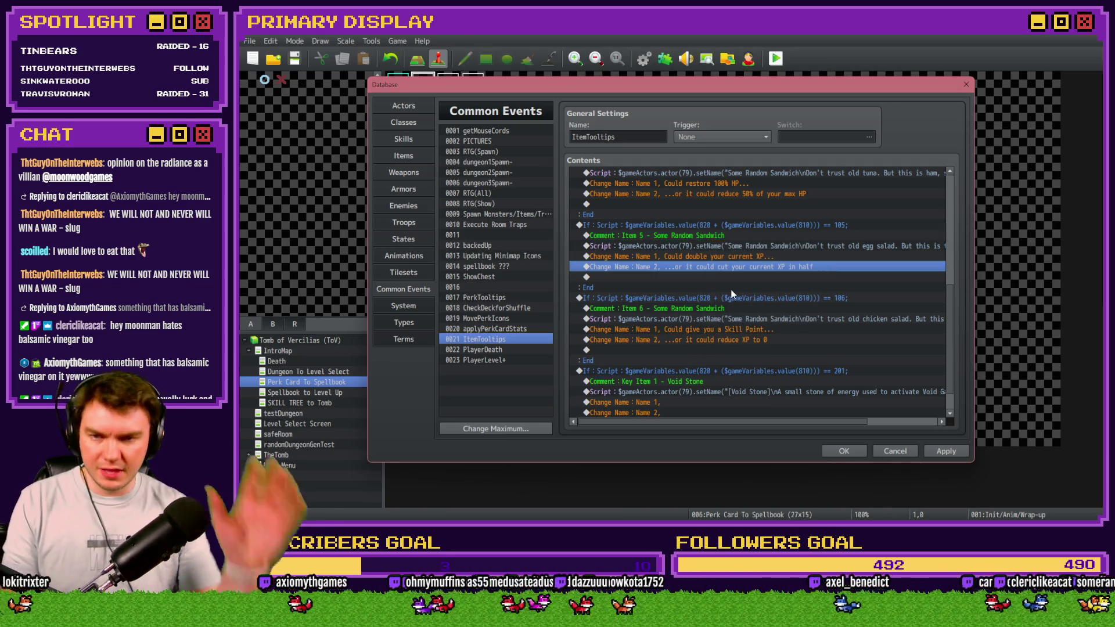
{"action": "scroll", "coordinate": [749, 311], "scroll_direction": "down", "scroll_amount": 1}
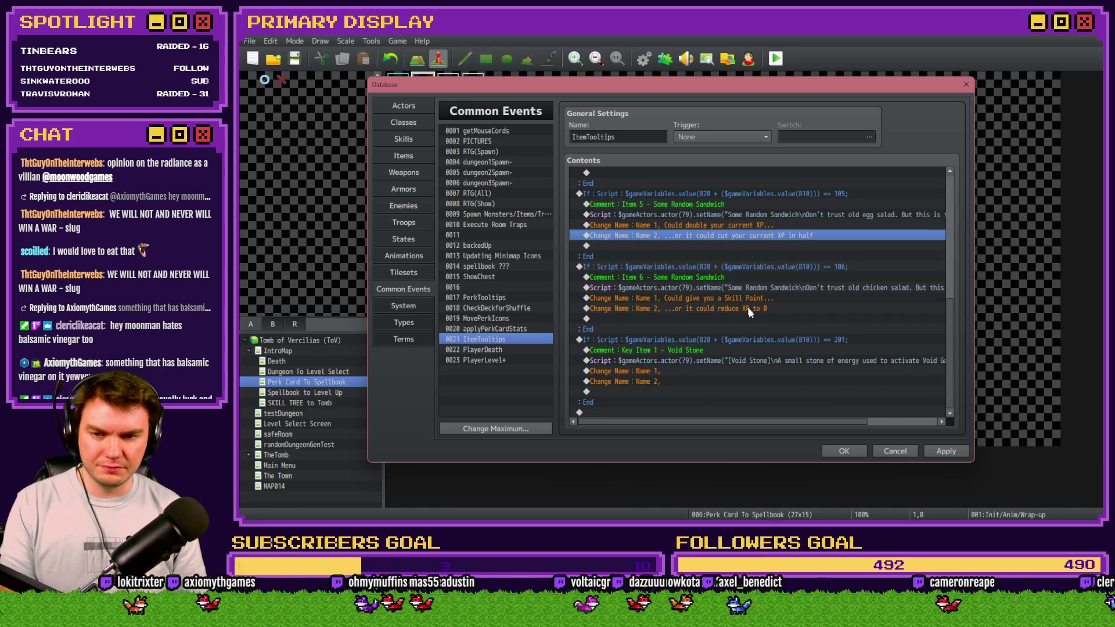
{"action": "left_click", "coordinate": [932, 447]}
{"action": "left_click", "coordinate": [713, 299]}
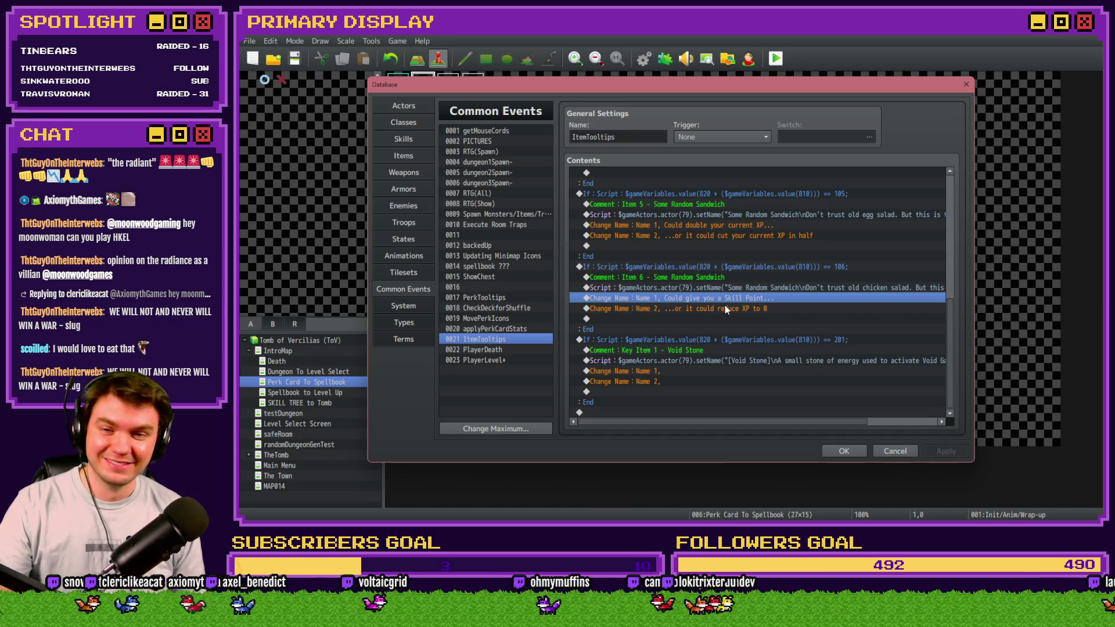
{"action": "mouse_move", "coordinate": [724, 428]}
{"action": "left_mouse_down"}
{"action": "mouse_move", "coordinate": [807, 425]}
{"action": "mouse_move", "coordinate": [729, 420]}
{"action": "left_mouse_up"}
{"action": "left_click", "coordinate": [741, 288]}
{"action": "left_click", "coordinate": [741, 297]}
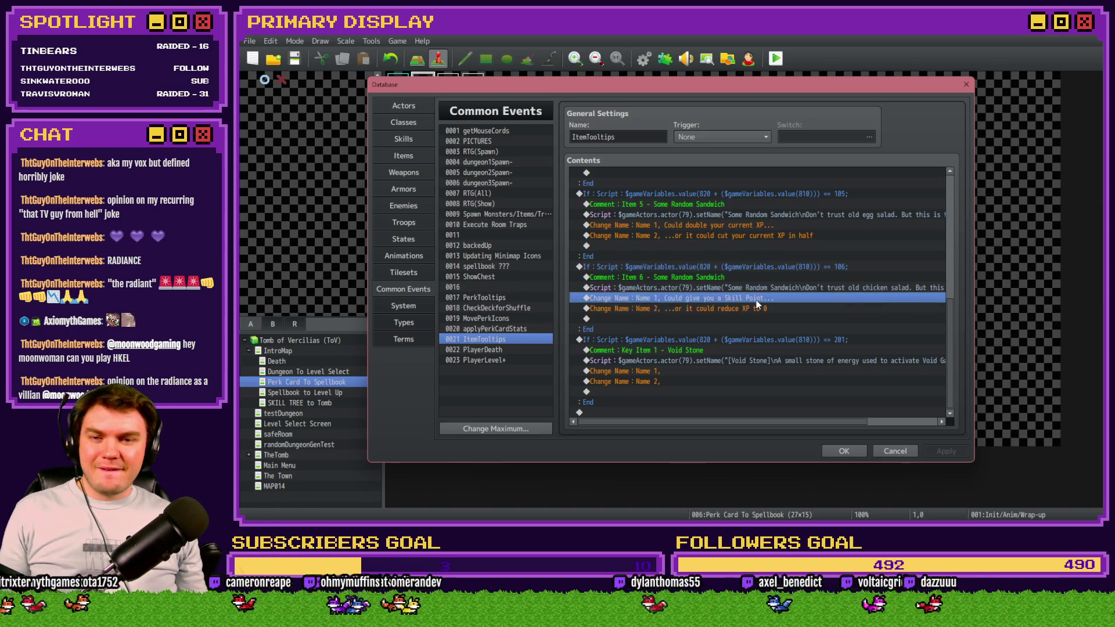
Step: Delete 'give you a Skill Point...' from item 106's first tooltip line, leaving 'Could'
{"action": "double_click", "coordinate": [760, 296]}
{"action": "key", "text": "Tab"}
{"action": "left_click", "coordinate": [737, 307]}
{"action": "left_click_drag", "start_coordinate": [737, 306], "coordinate": [836, 307]}
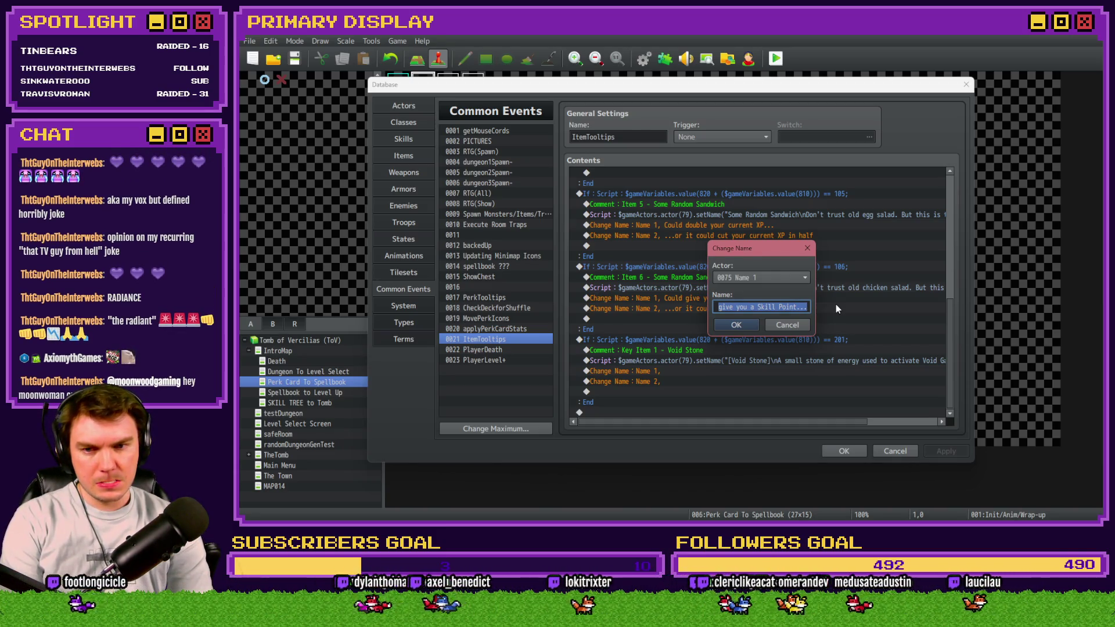
{"action": "key", "text": "BackSpace"}
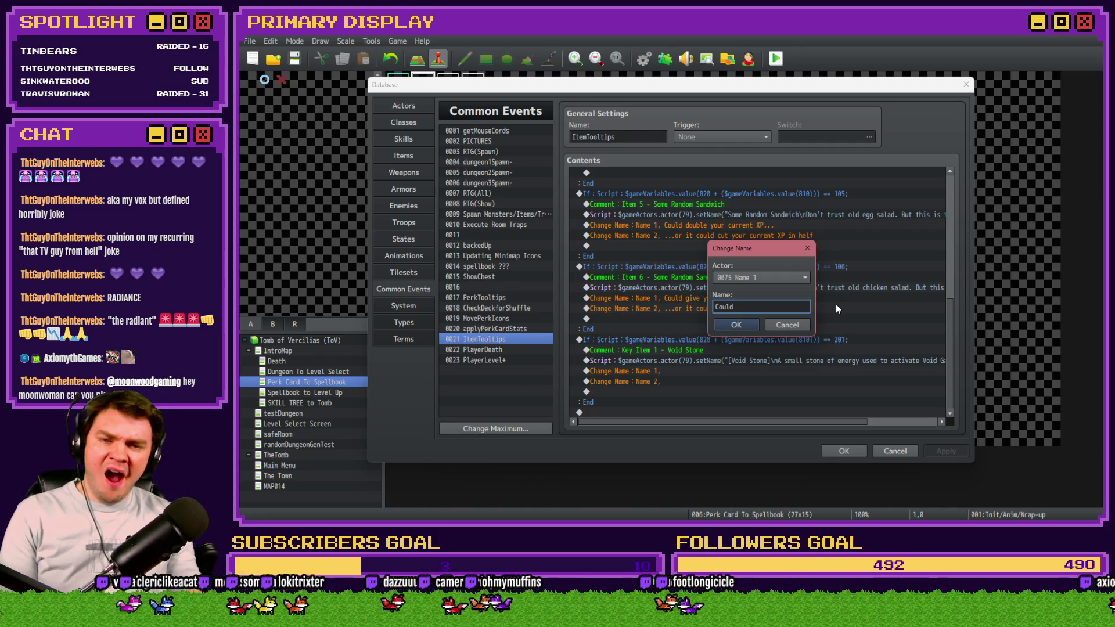
Step: Confirm the shortened 'Could' line and check item 106's sandwich script without changing it
{"action": "left_click", "coordinate": [735, 325]}
{"action": "double_click", "coordinate": [784, 297]}
{"action": "key", "text": "Home"}
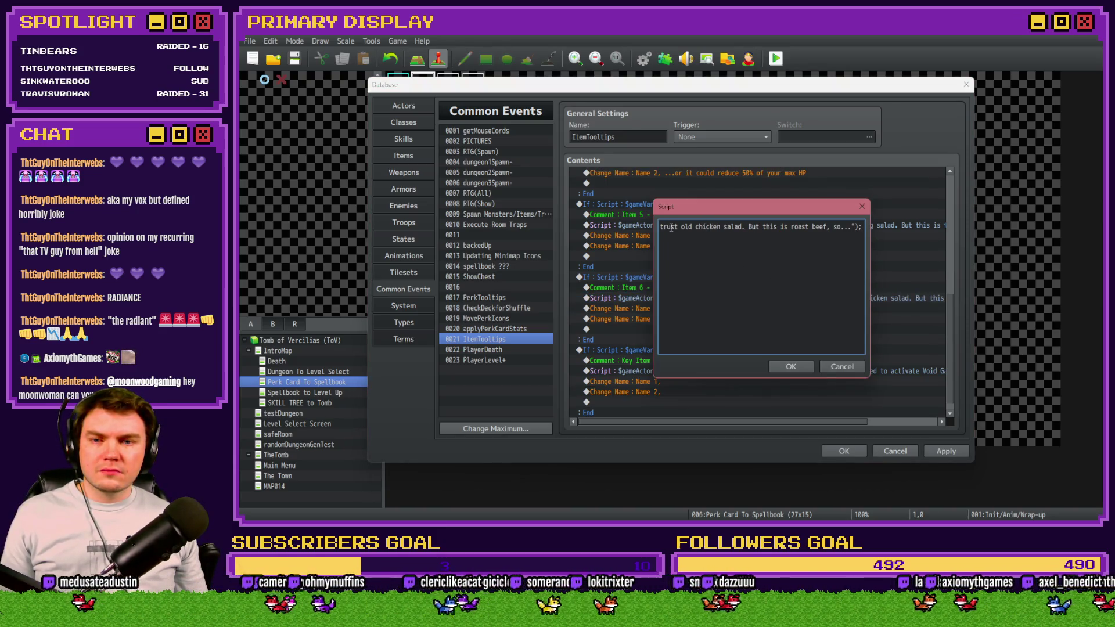
{"action": "left_click", "coordinate": [738, 226]}
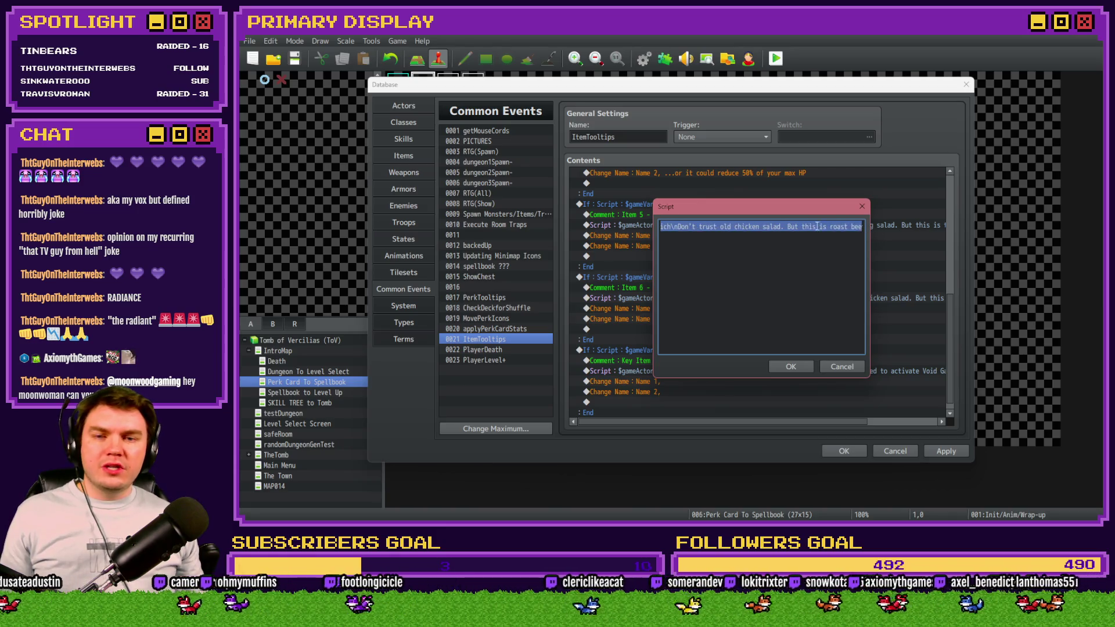
{"action": "left_click", "coordinate": [839, 369]}
Step: Change the copied block's item condition to item 107
{"action": "double_click", "coordinate": [813, 350]}
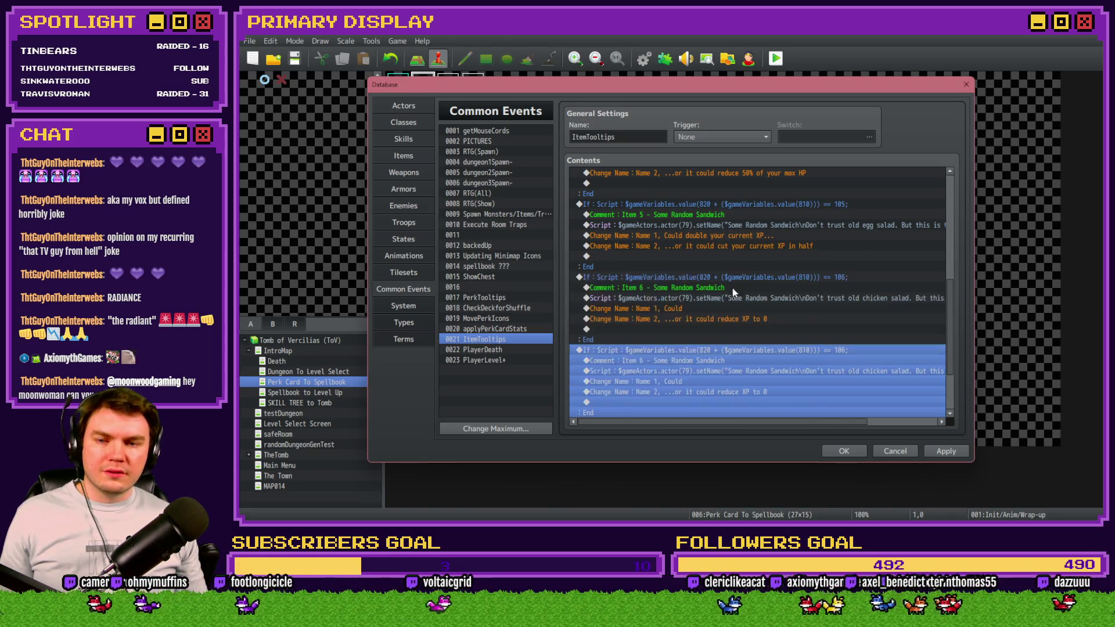
{"action": "left_click", "coordinate": [815, 343]}
{"action": "key", "text": "End"}
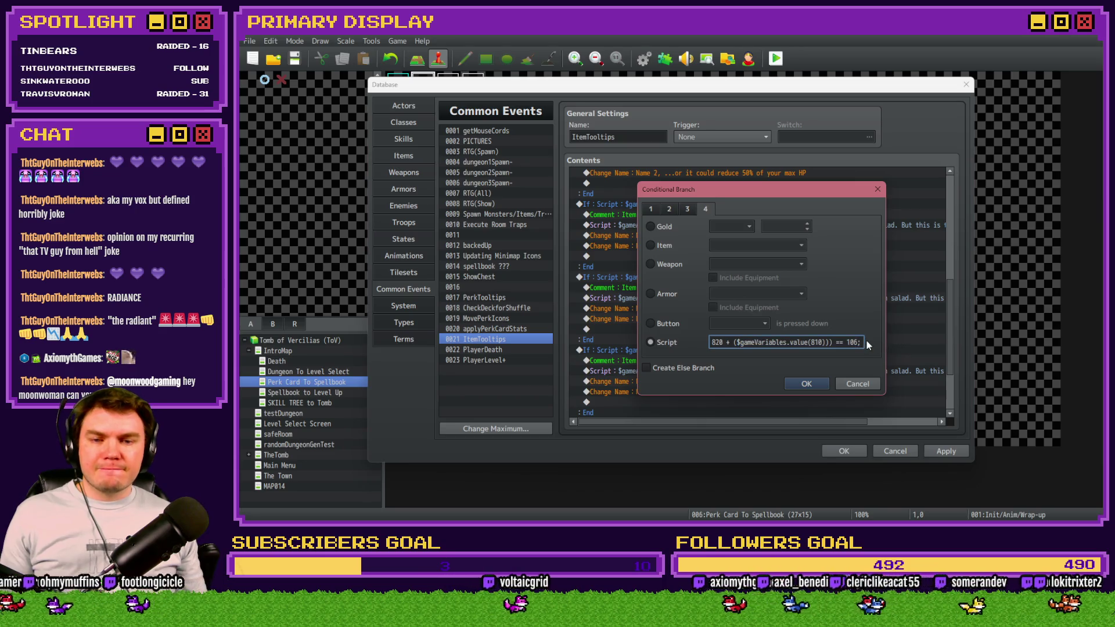
{"action": "key", "text": "Return"}
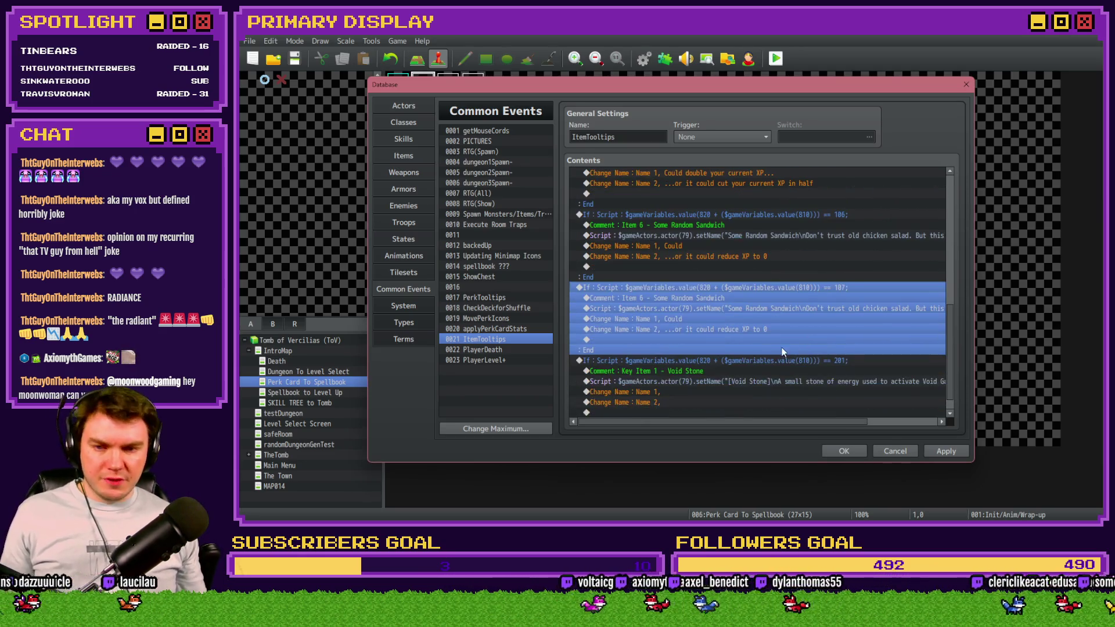
Step: Strip item 107's sandwich script down to setName("Some Random Sandwich\n")
{"action": "left_click", "coordinate": [702, 309]}
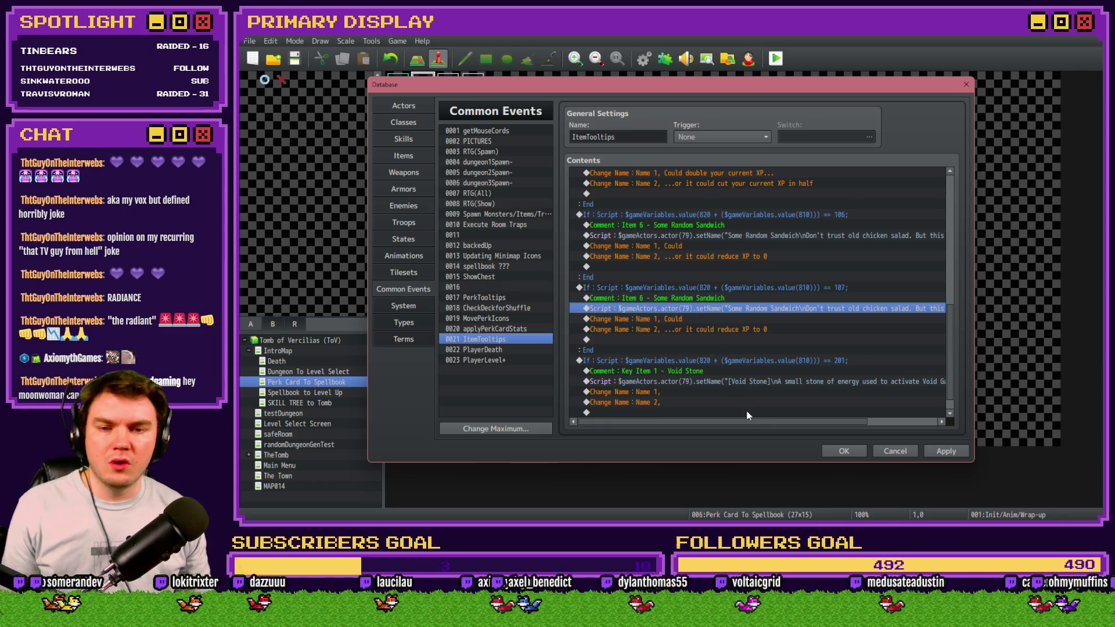
{"action": "left_click_drag", "start_coordinate": [765, 421], "coordinate": [882, 431]}
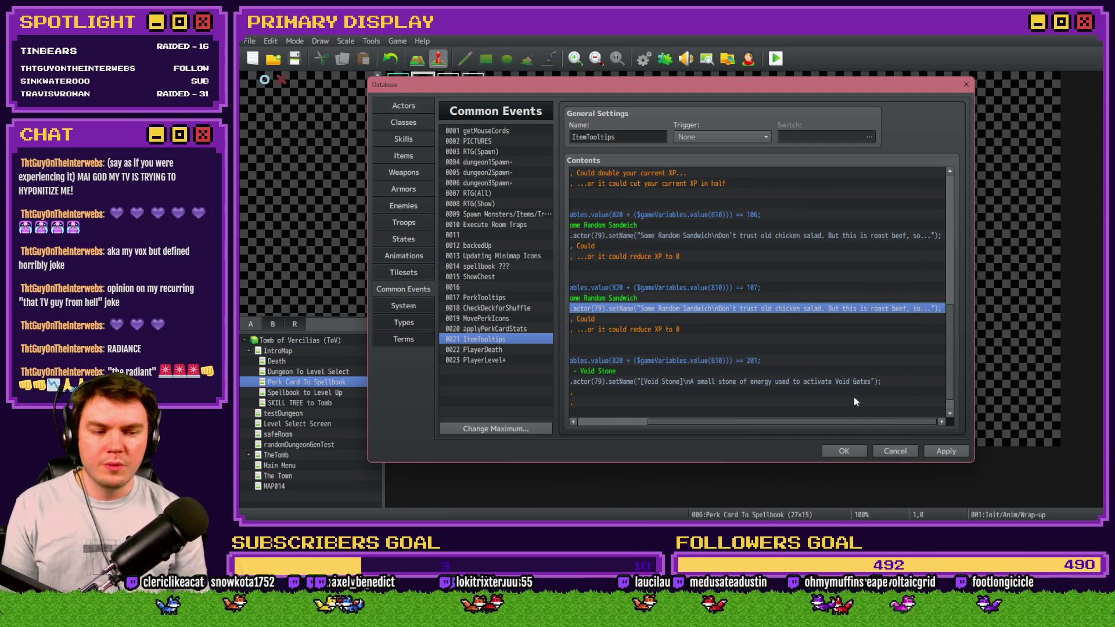
{"action": "key", "text": "Return"}
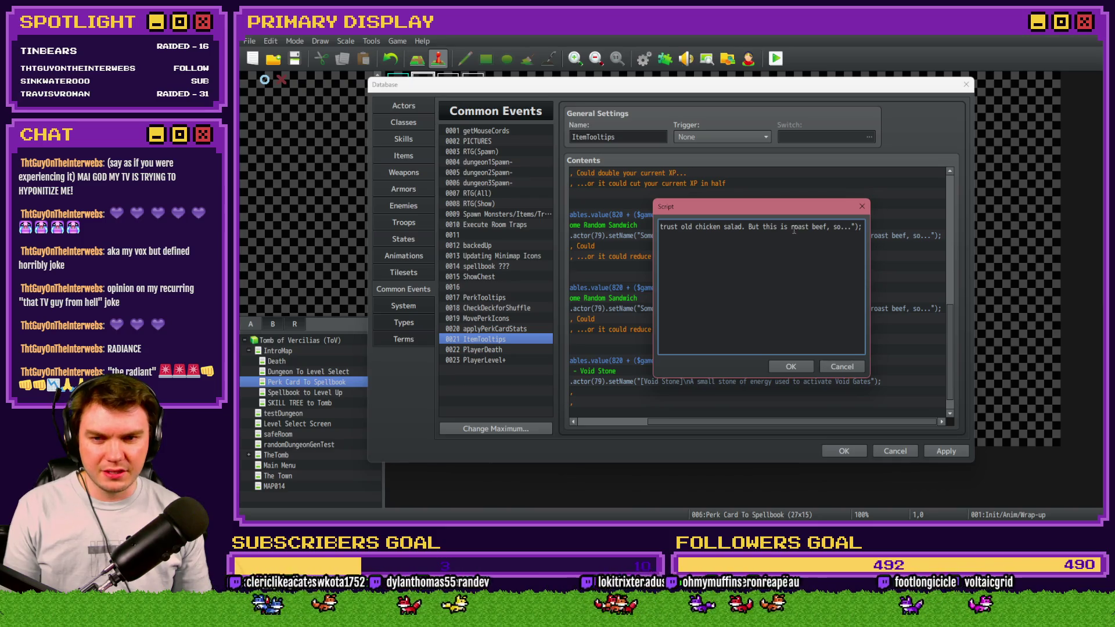
{"action": "mouse_move", "coordinate": [850, 227]}
{"action": "left_mouse_down"}
{"action": "mouse_move", "coordinate": [660, 226]}
{"action": "mouse_move", "coordinate": [848, 226]}
{"action": "left_mouse_up"}
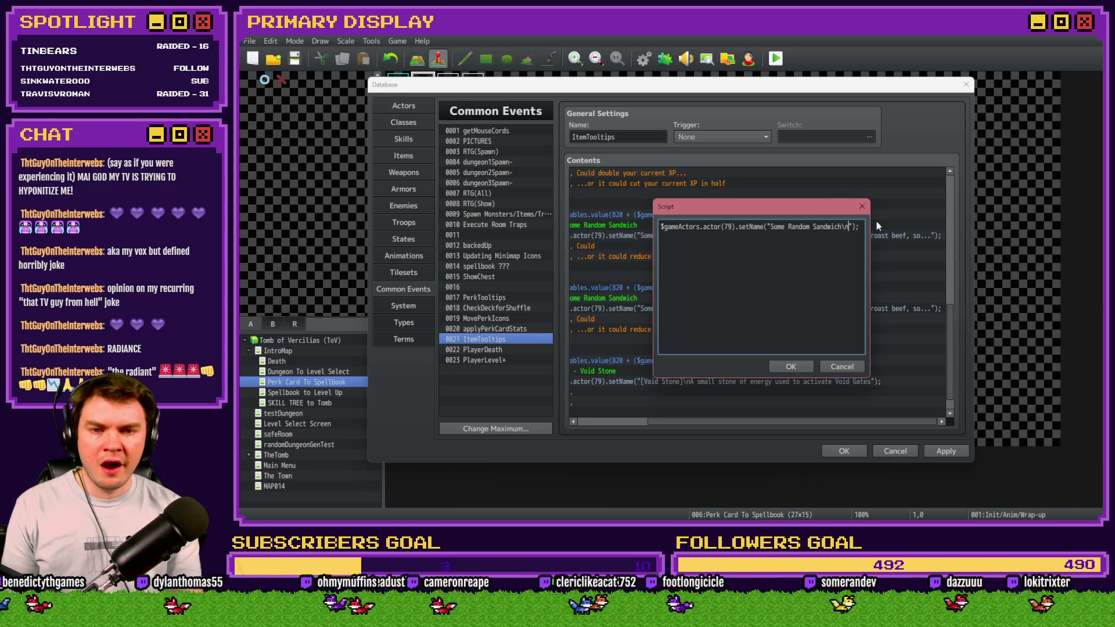
{"action": "double_click", "coordinate": [845, 226]}
{"action": "left_click", "coordinate": [846, 227]}
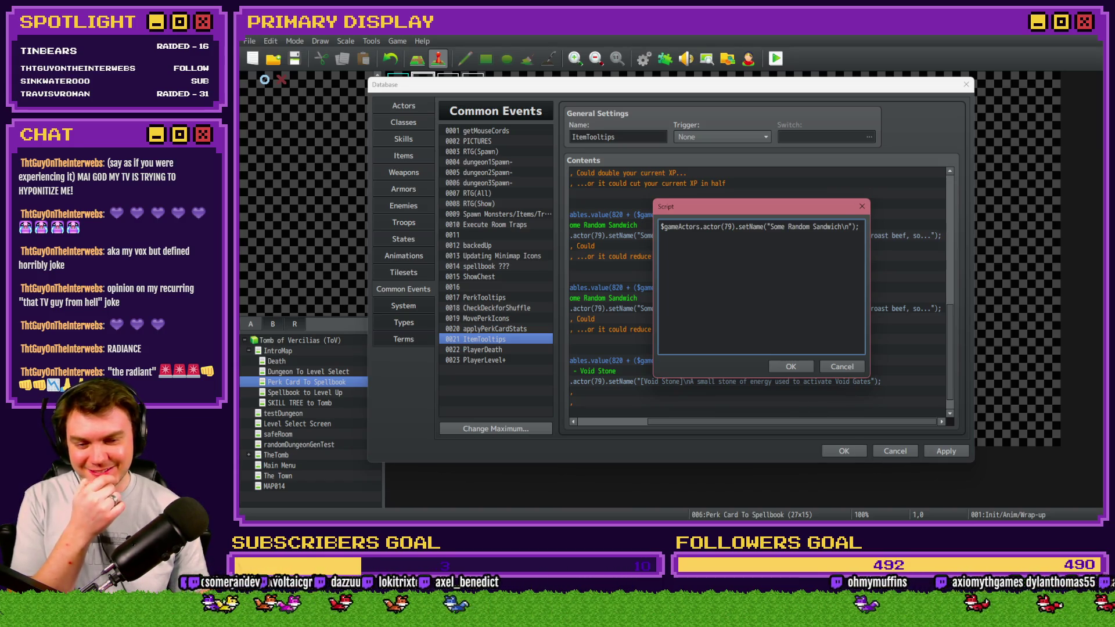
{"action": "key", "text": "alt+Tab"}
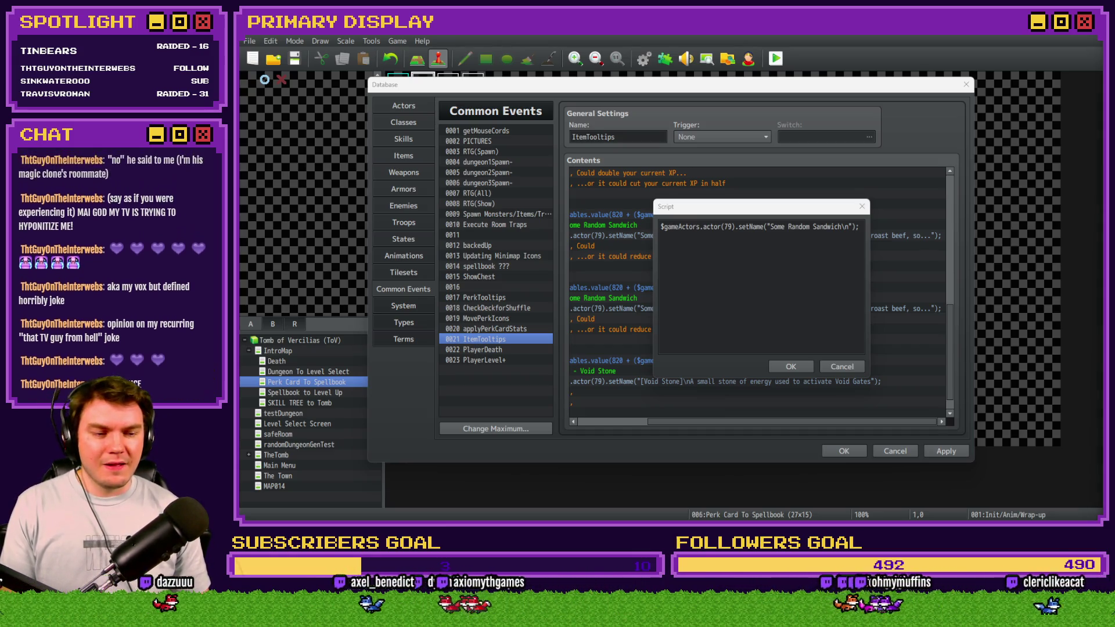
{"action": "key", "text": "alt+Tab"}
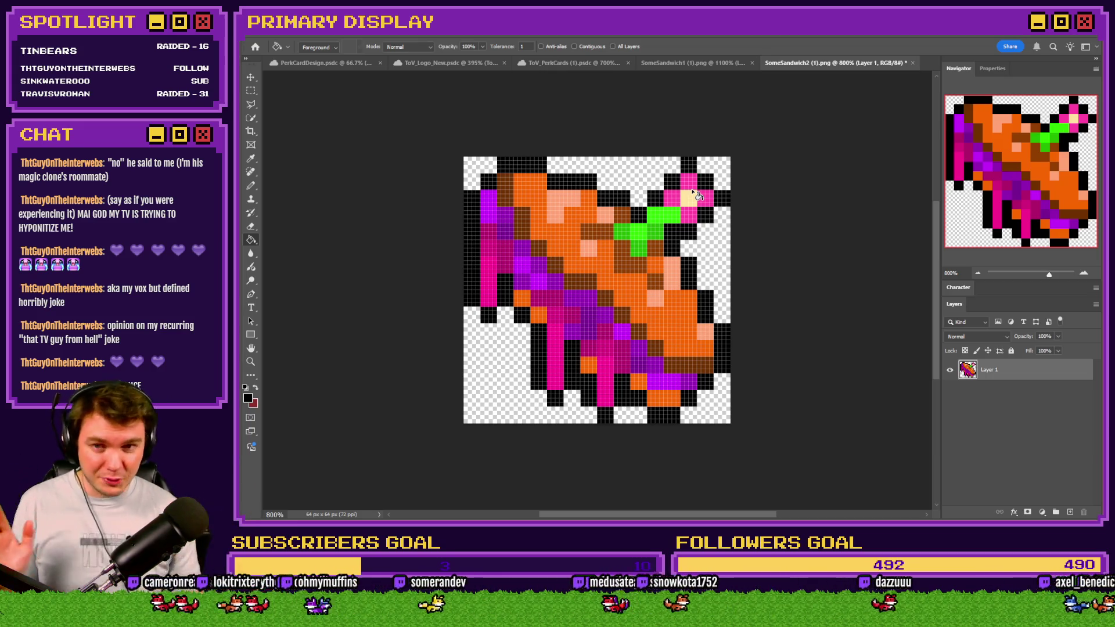
Step: Zoom out on the SomeSandwich1 and SomeSandwich2 sprites and flip between them to compare
{"action": "left_click", "coordinate": [690, 63]}
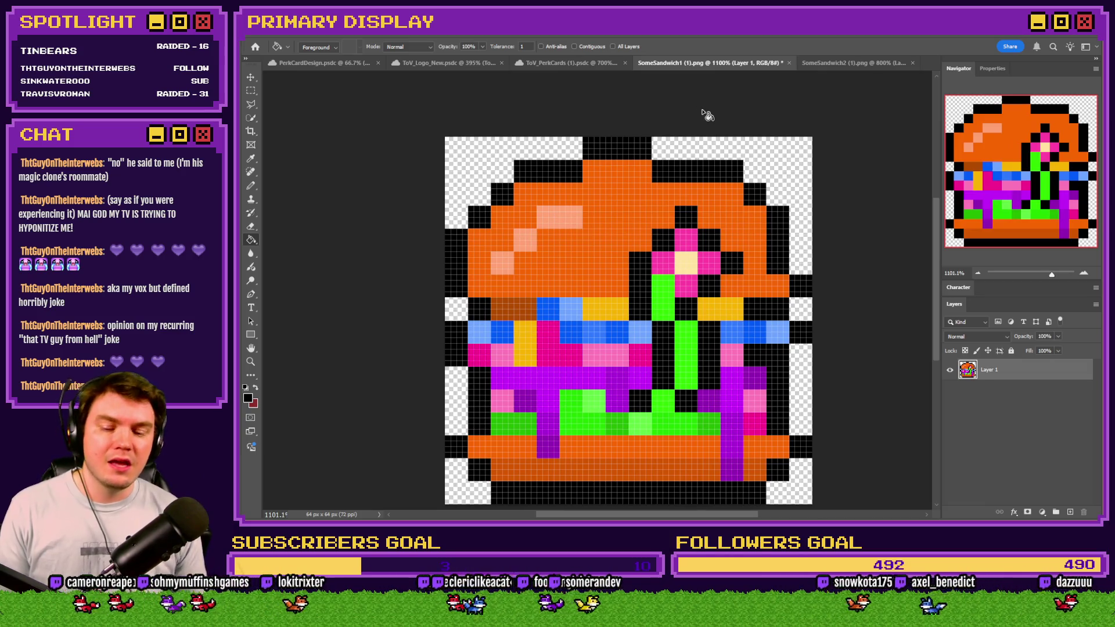
{"action": "key", "text": "ctrl+minus"}
{"action": "key", "text": "ctrl+minus"}
{"action": "key", "text": "ctrl+minus"}
{"action": "key", "text": "ctrl+minus"}
{"action": "key", "text": "ctrl+minus"}
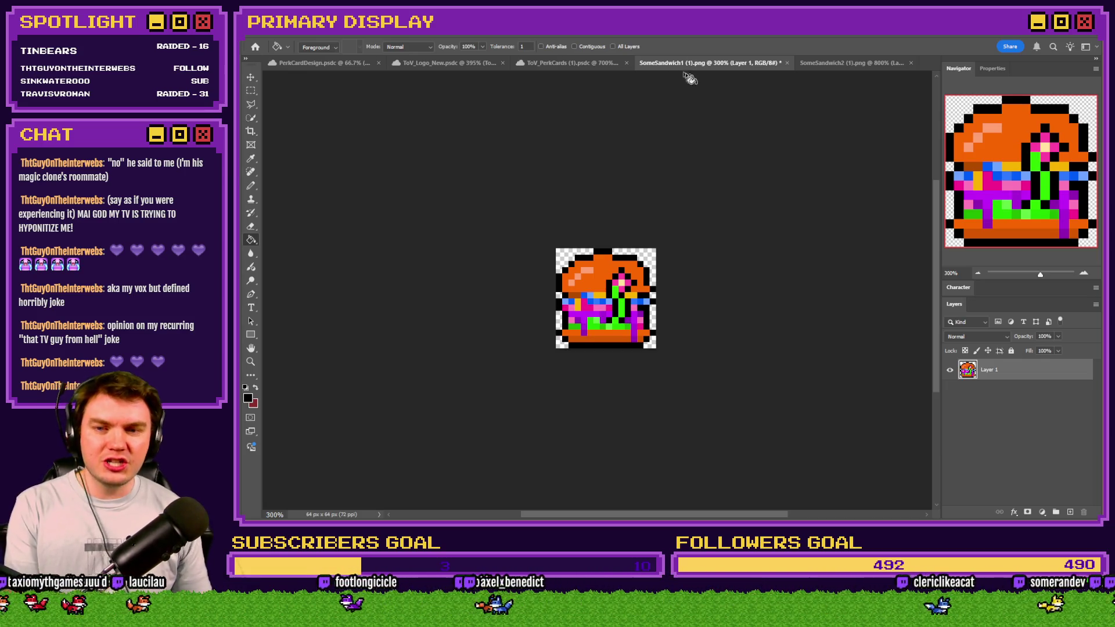
{"action": "left_click", "coordinate": [816, 63]}
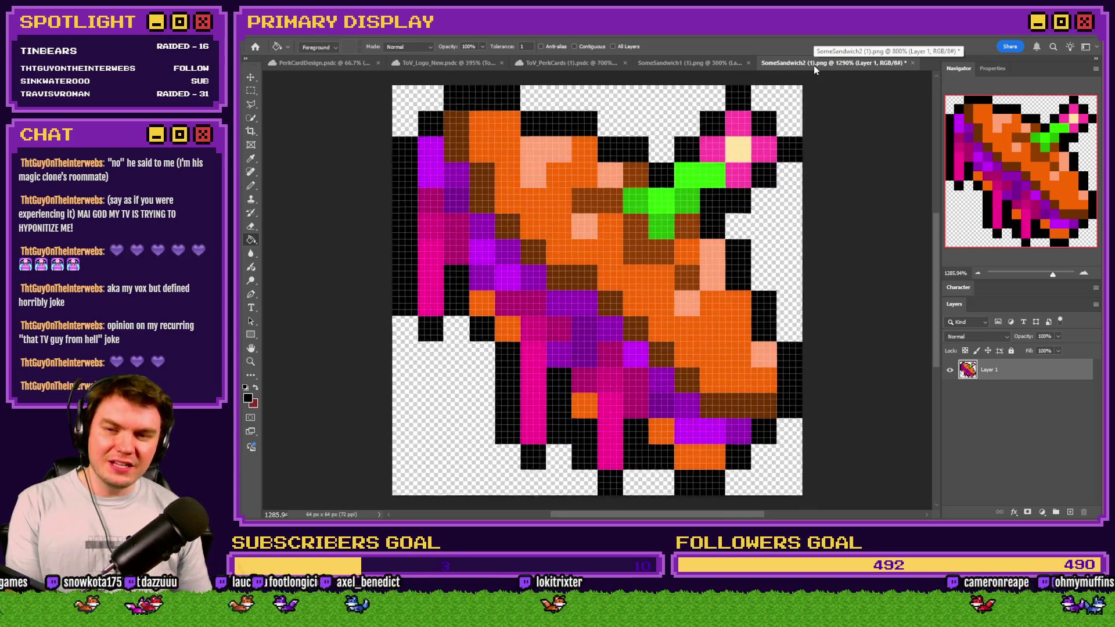
{"action": "key", "text": "ctrl+minus"}
{"action": "key", "text": "ctrl+minus"}
{"action": "key", "text": "ctrl+minus"}
{"action": "key", "text": "ctrl+minus"}
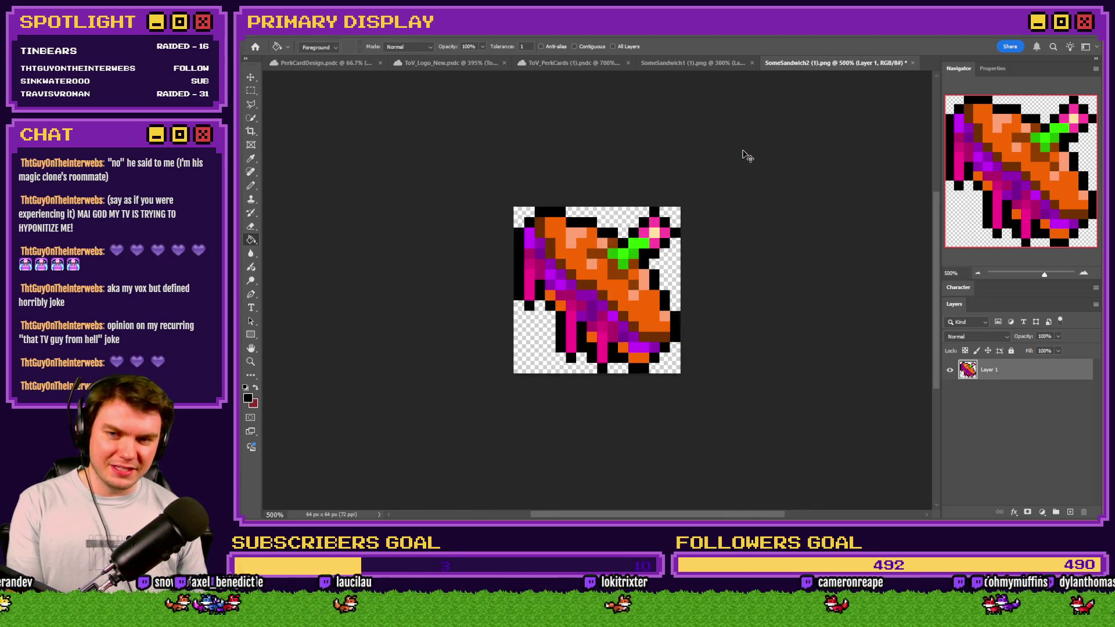
{"action": "left_click", "coordinate": [710, 64]}
{"action": "left_click", "coordinate": [807, 64]}
{"action": "key", "text": "ctrl+minus"}
{"action": "left_click", "coordinate": [720, 62]}
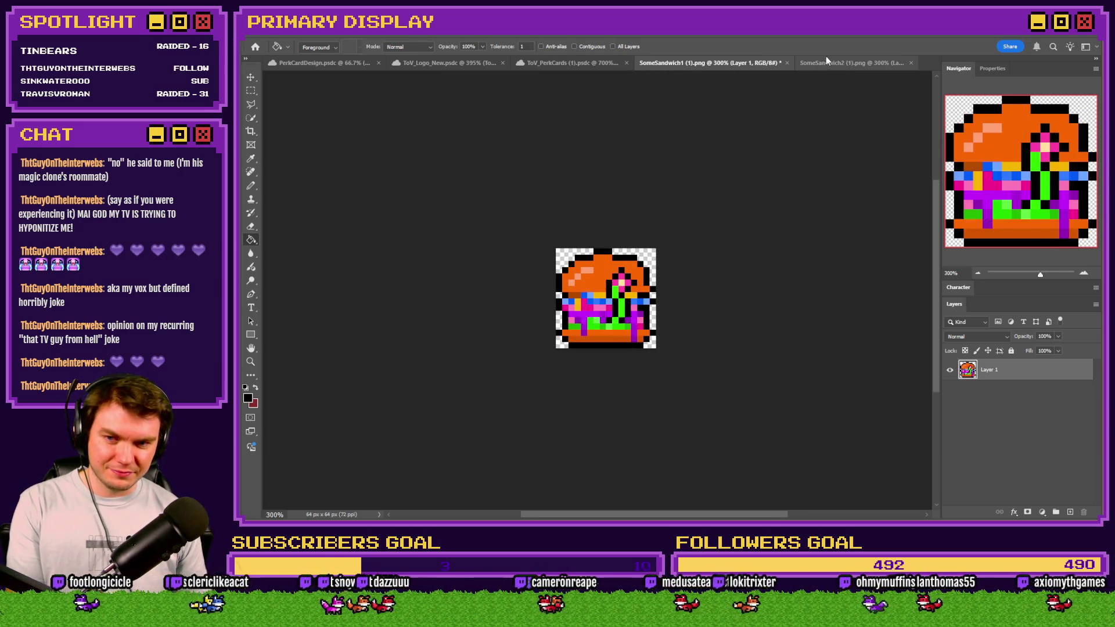
{"action": "left_click", "coordinate": [826, 60]}
{"action": "left_click", "coordinate": [704, 62]}
{"action": "left_click", "coordinate": [802, 63]}
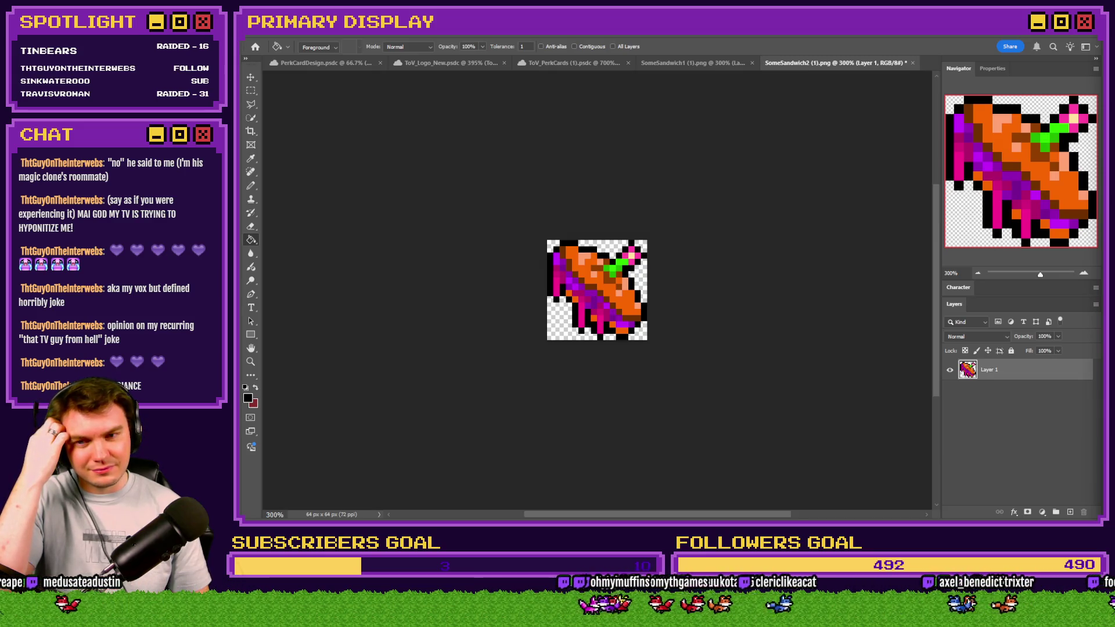
{"action": "left_click", "coordinate": [697, 60]}
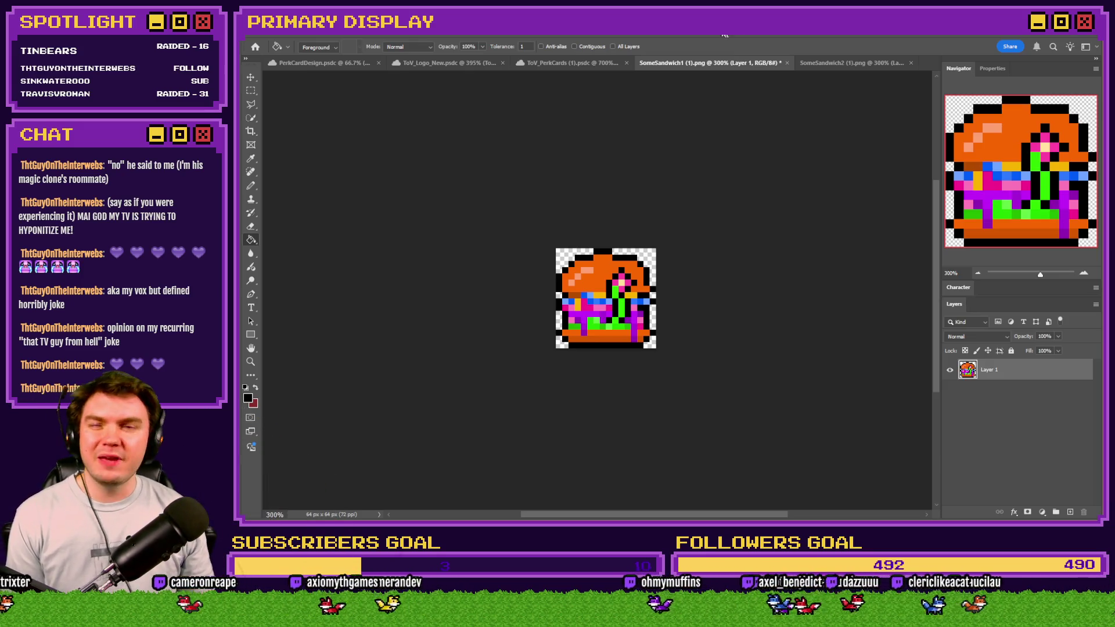
Step: Compare the sprites again, ending on round SomeSandwich1, and return to RPG Maker
{"action": "left_click", "coordinate": [845, 64]}
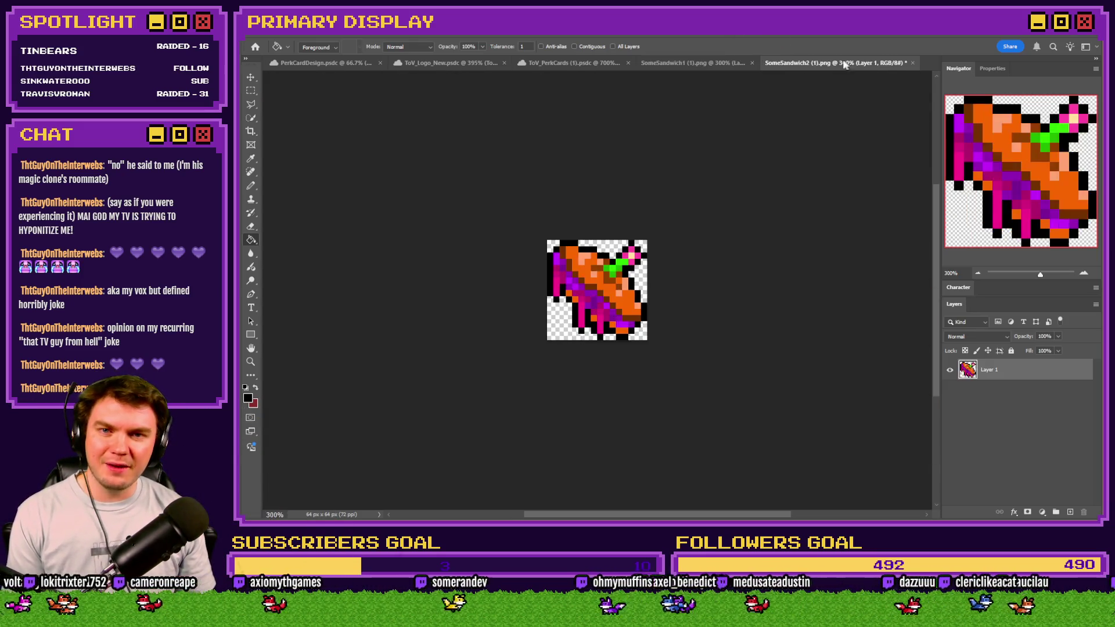
{"action": "left_click", "coordinate": [713, 62]}
{"action": "left_click", "coordinate": [810, 63]}
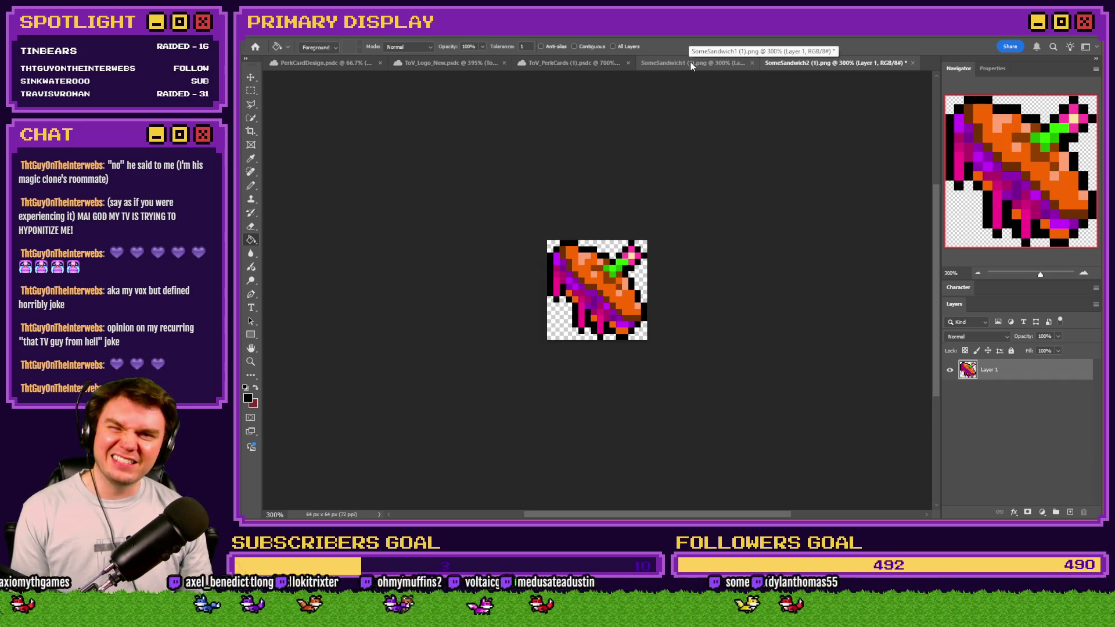
{"action": "left_click", "coordinate": [691, 66]}
{"action": "left_click", "coordinate": [817, 67]}
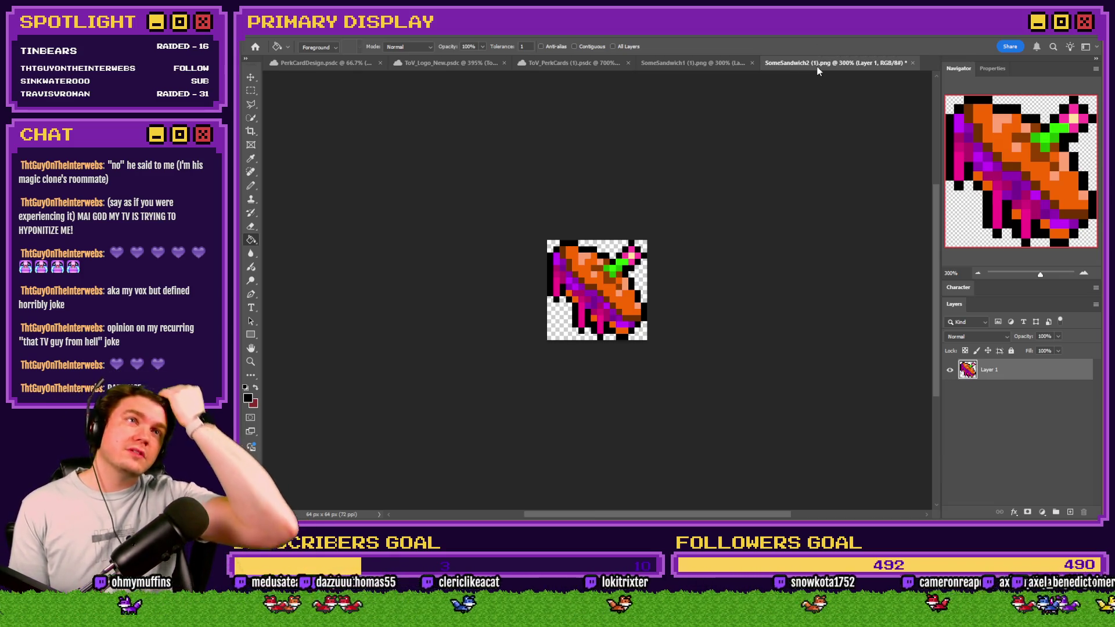
{"action": "left_click", "coordinate": [696, 64]}
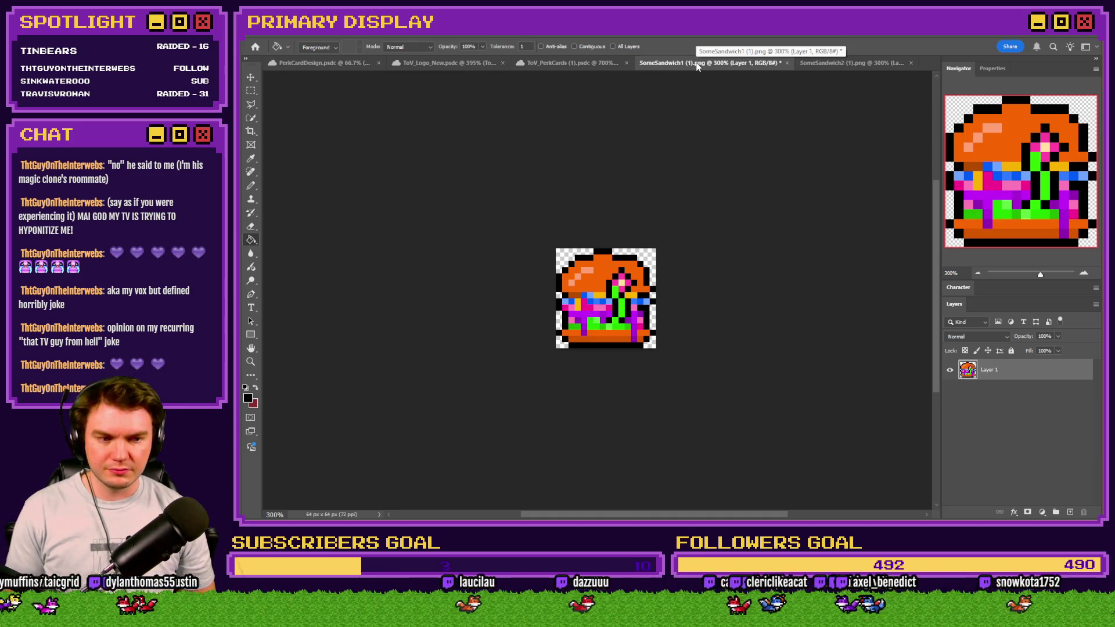
{"action": "key", "text": "alt+Tab"}
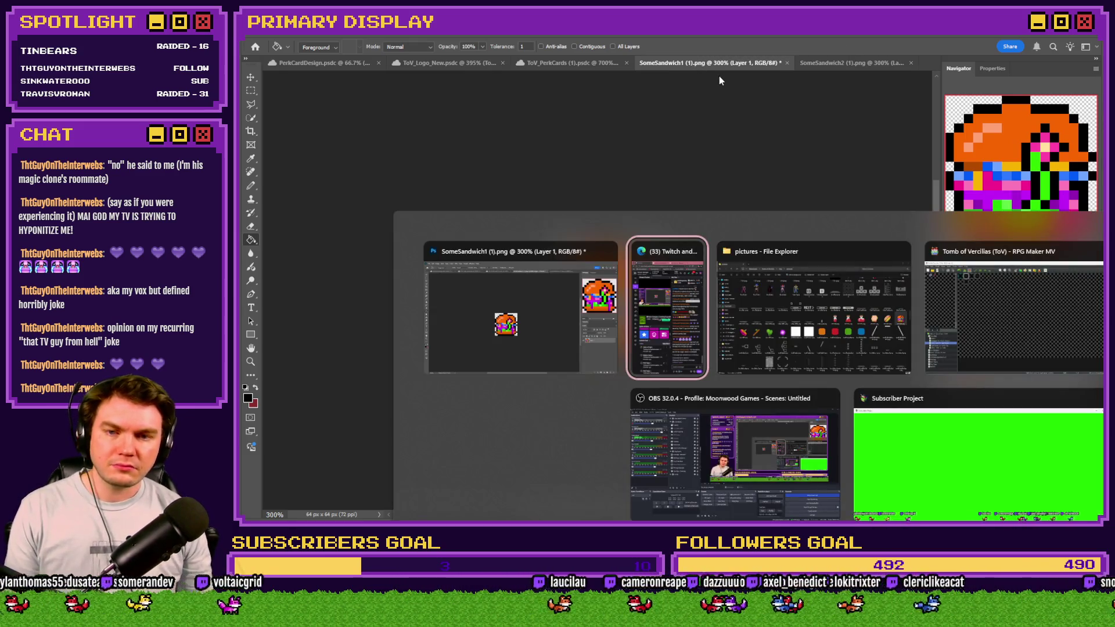
{"action": "key", "text": "Tab"}
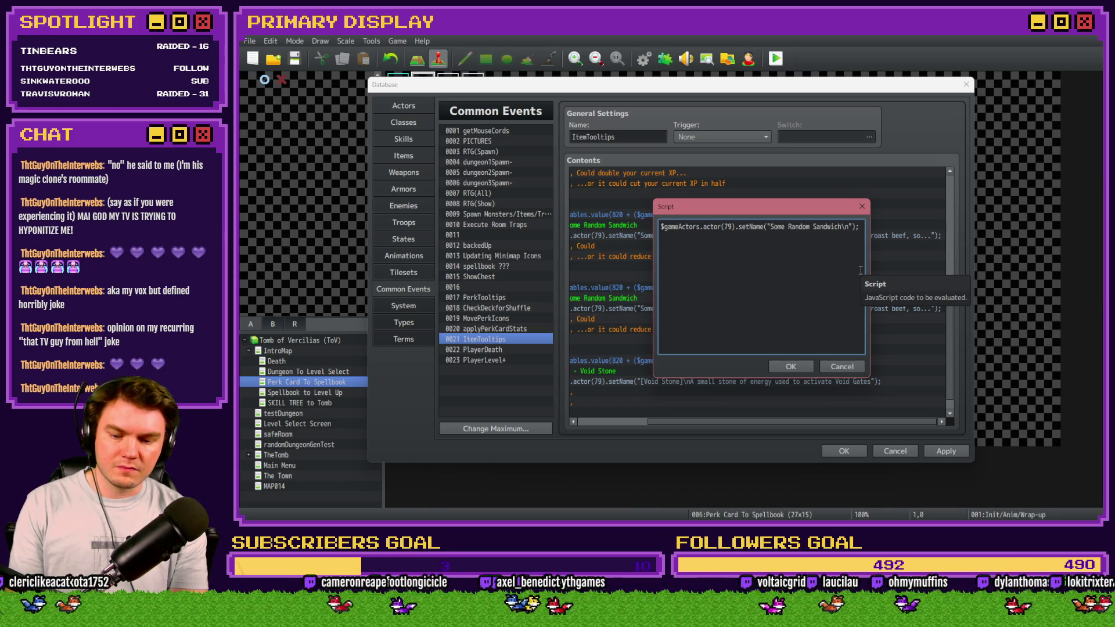
Step: Add 'This sandwich looks nasty... Maybe a monster would want it.' to item 107's script
{"action": "type", "text": "This sna"}
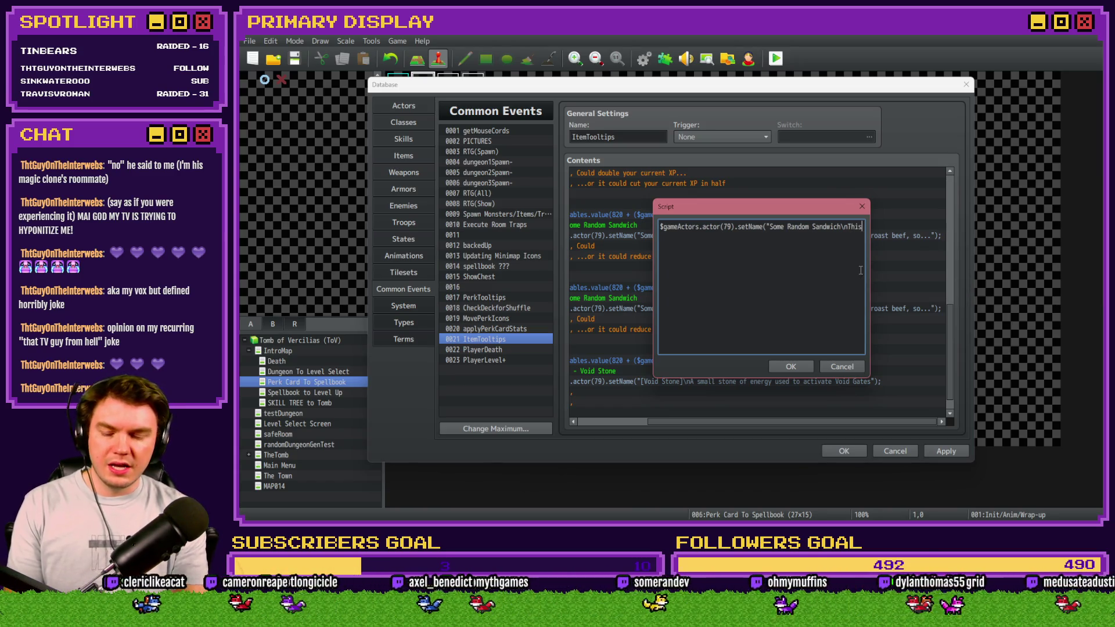
{"action": "key", "text": "BackSpace"}
{"action": "key", "text": "BackSpace"}
{"action": "type", "text": "andwic"}
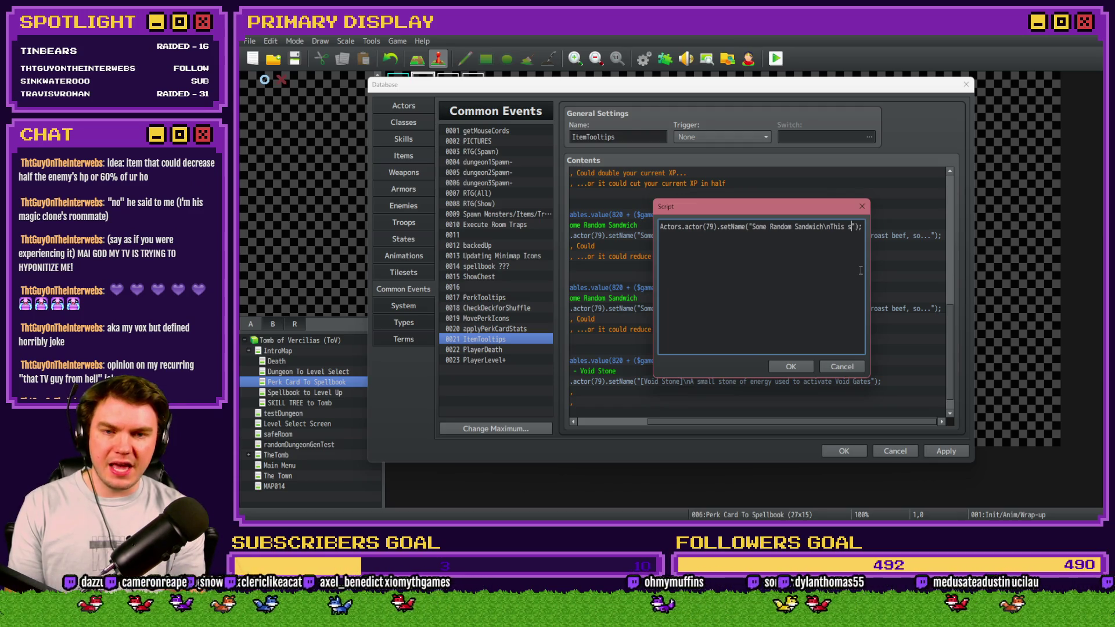
{"action": "type", "text": "h looks"}
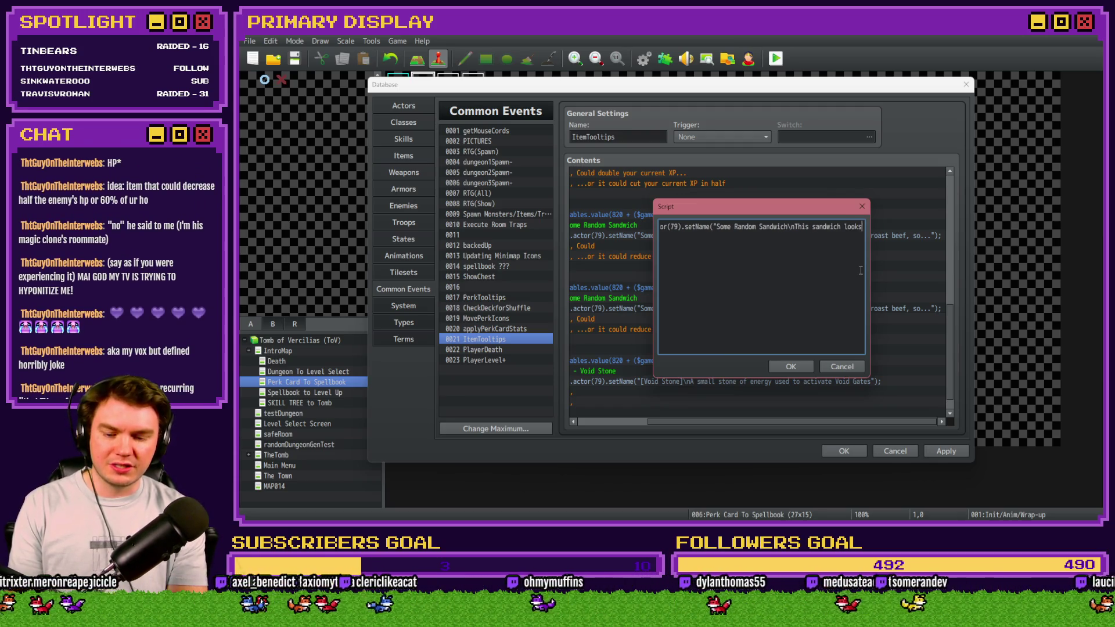
{"action": "type", "text": " nasty... "}
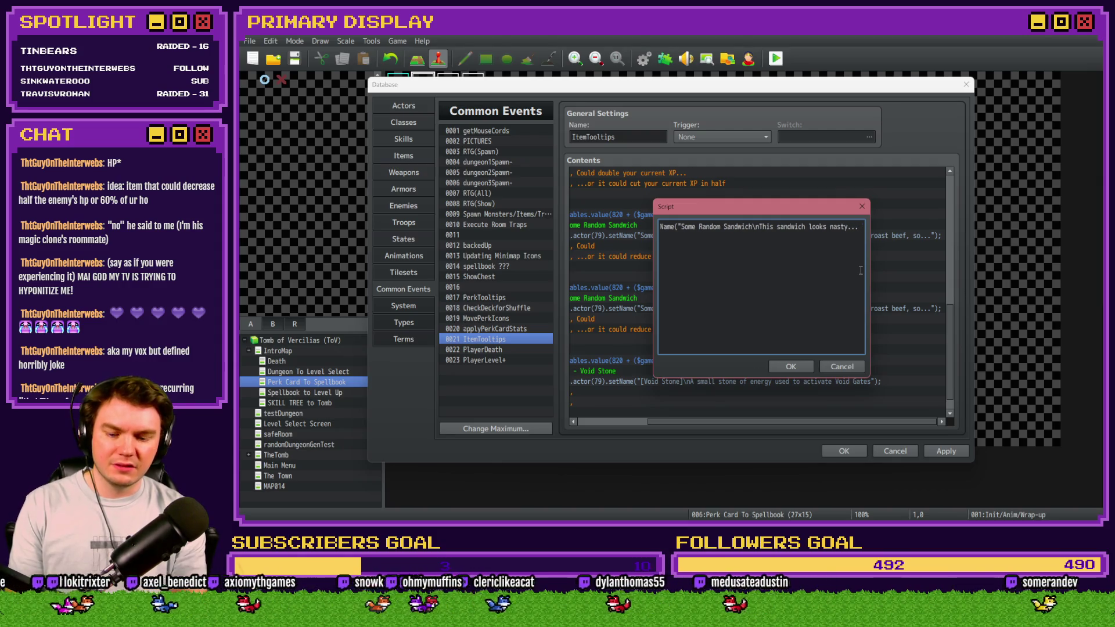
{"action": "type", "text": "Maybe "}
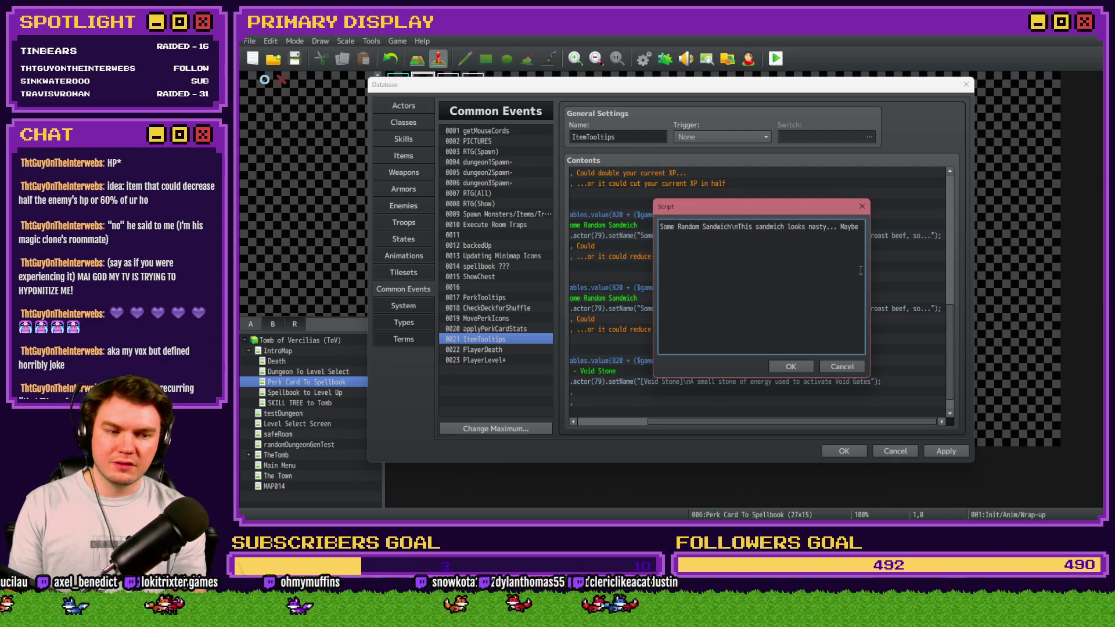
{"action": "type", "text": "a monster would want it."}
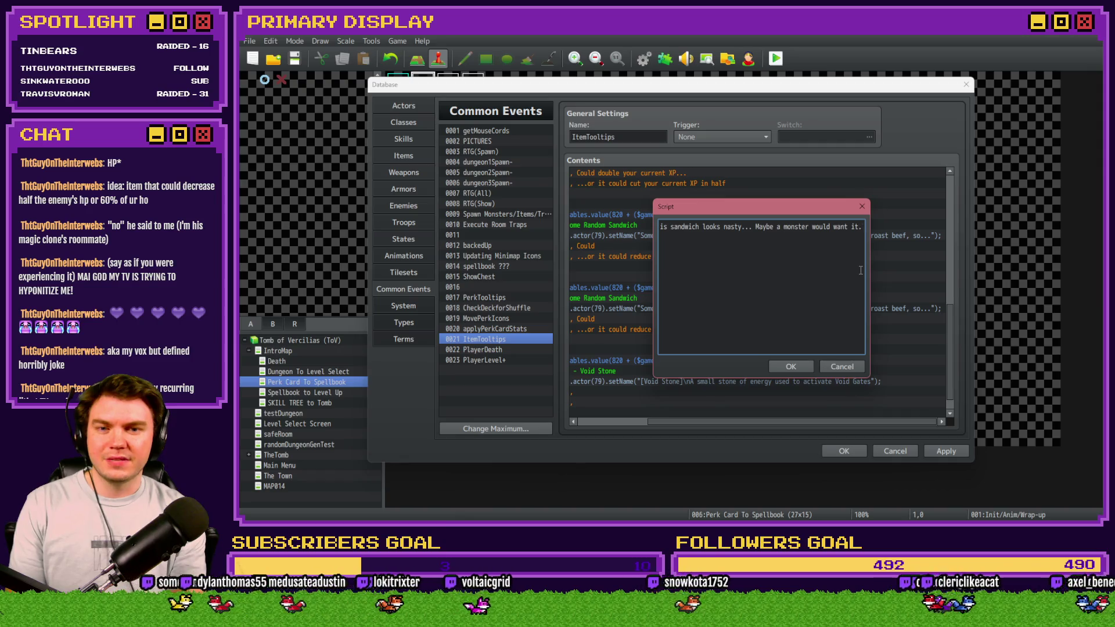
{"action": "left_click", "coordinate": [788, 369]}
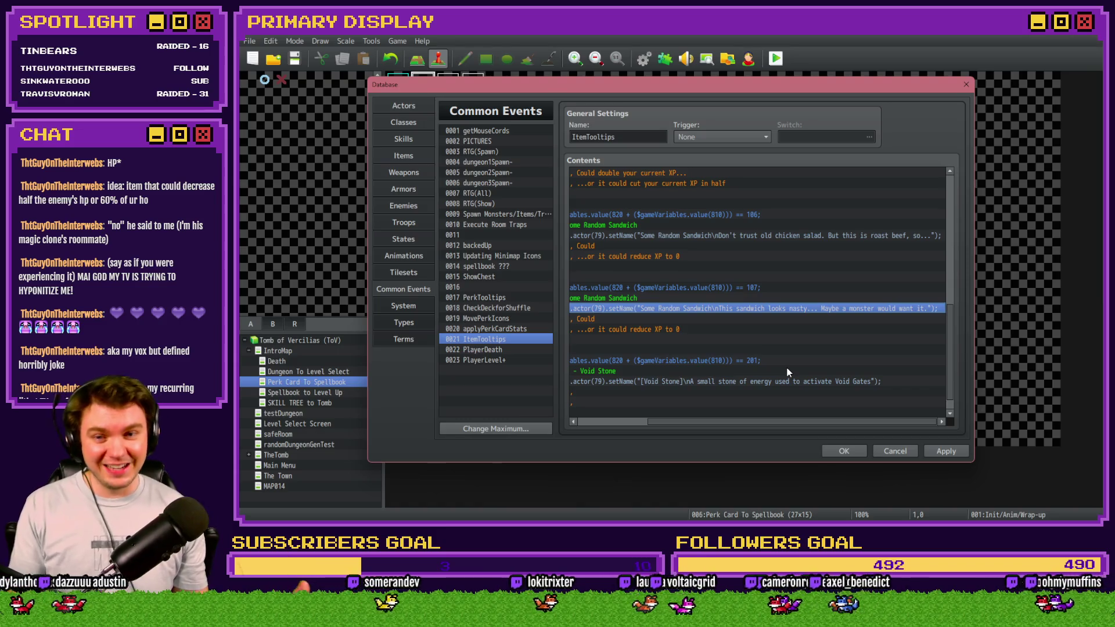
{"action": "left_click_drag", "start_coordinate": [766, 427], "coordinate": [697, 427]}
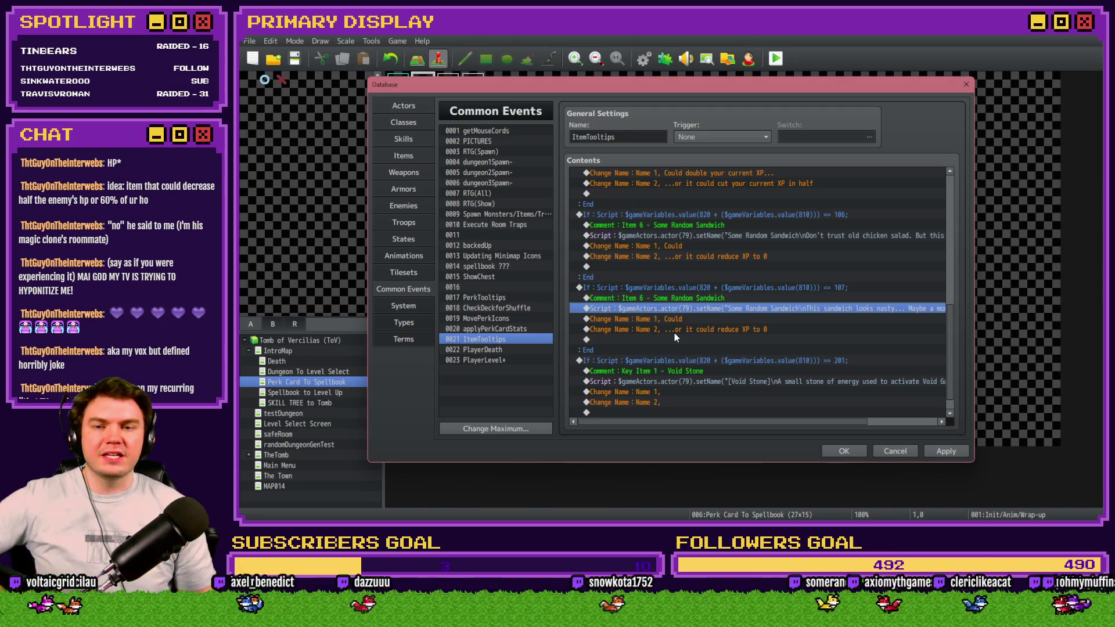
{"action": "left_click_drag", "start_coordinate": [718, 424], "coordinate": [800, 431]}
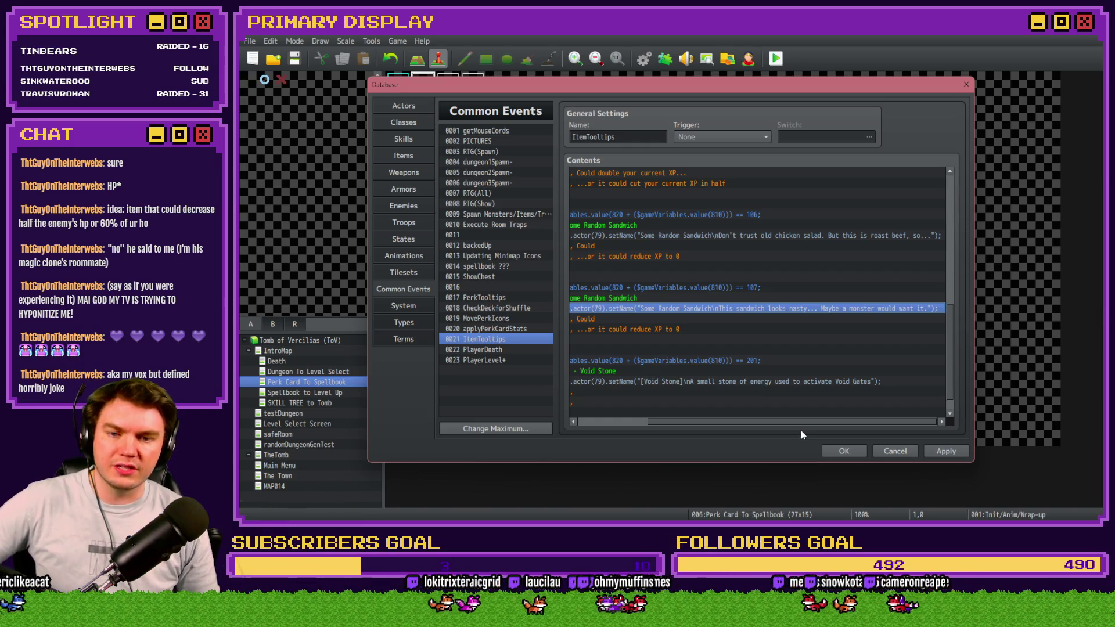
{"action": "scroll", "coordinate": [822, 428], "scroll_direction": "left", "scroll_amount": 2}
{"action": "scroll", "coordinate": [822, 428], "scroll_direction": "right", "scroll_amount": 2}
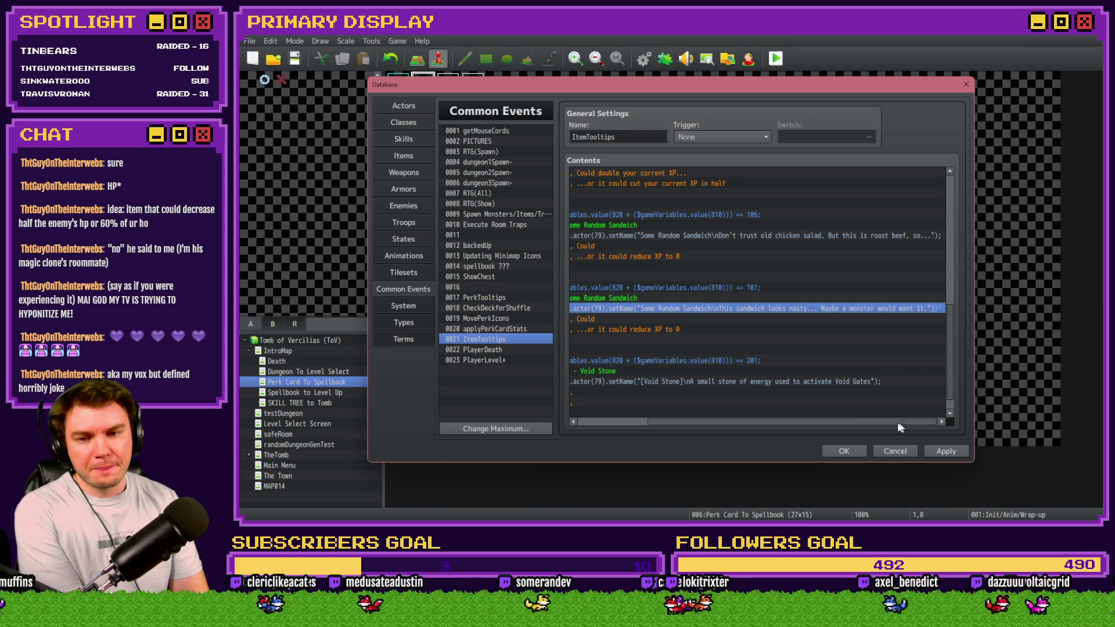
Step: Add 'reduce the monsters HP by 50%' after 'Could' in item 107's first tooltip line
{"action": "scroll", "coordinate": [900, 423], "scroll_direction": "left", "scroll_amount": 10}
{"action": "left_click", "coordinate": [740, 319]}
{"action": "double_click", "coordinate": [745, 321]}
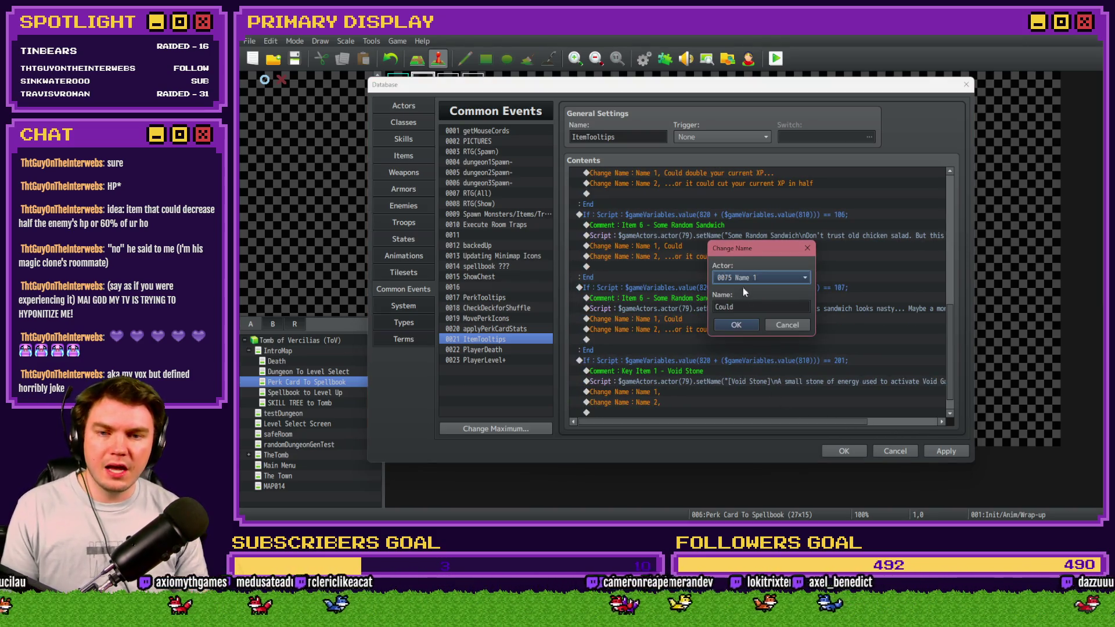
{"action": "left_click", "coordinate": [765, 306]}
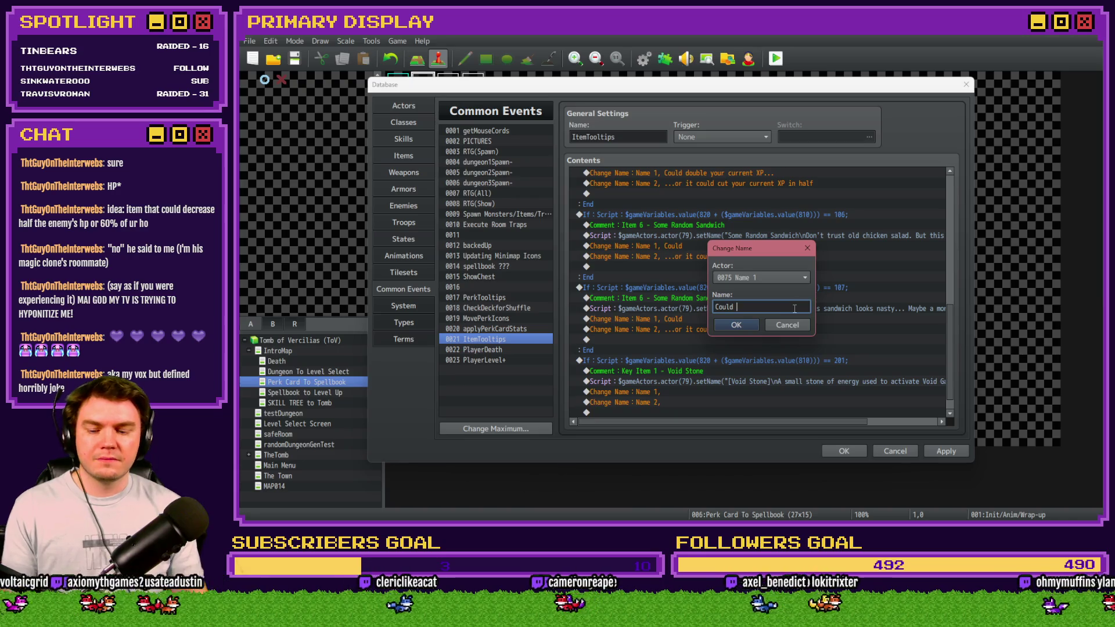
{"action": "type", "text": "reduce the mo"}
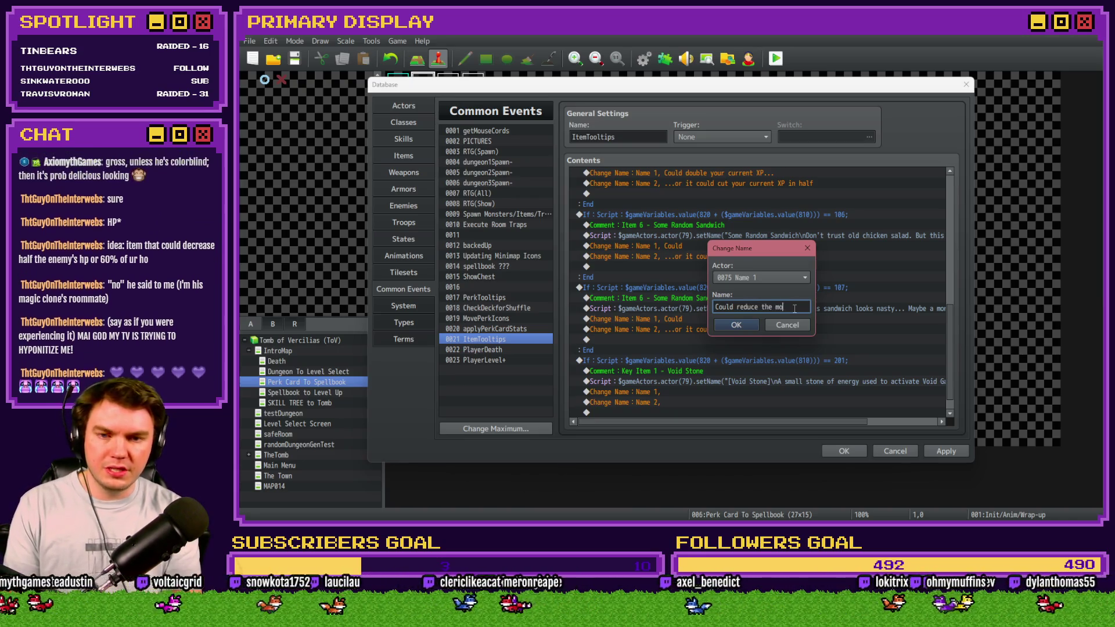
{"action": "type", "text": "nsters HP by"}
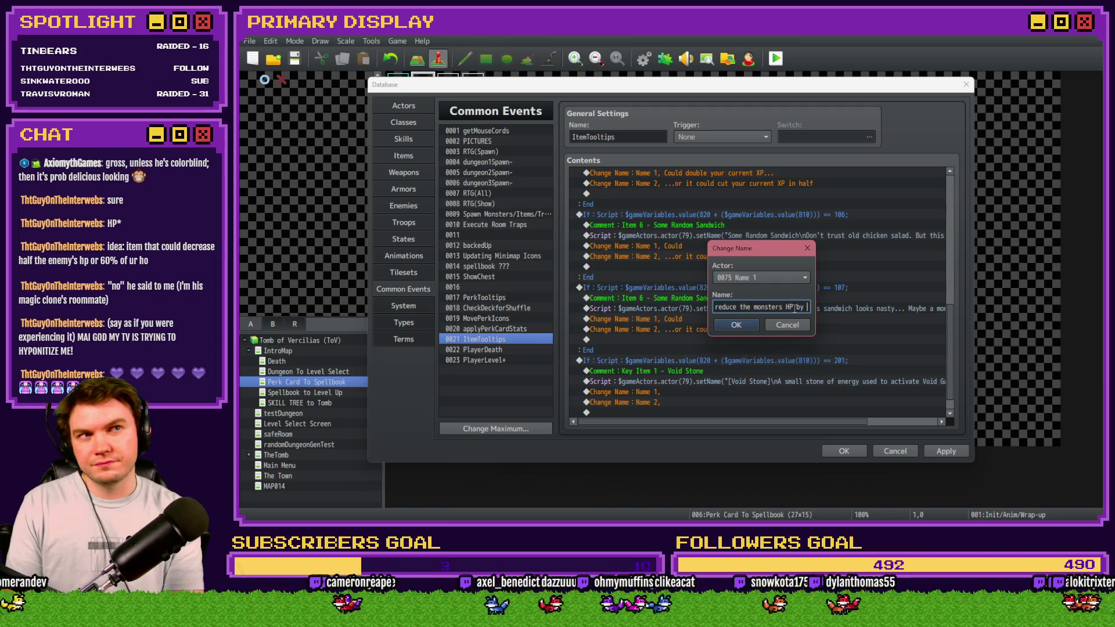
{"action": "type", "text": " 50%"}
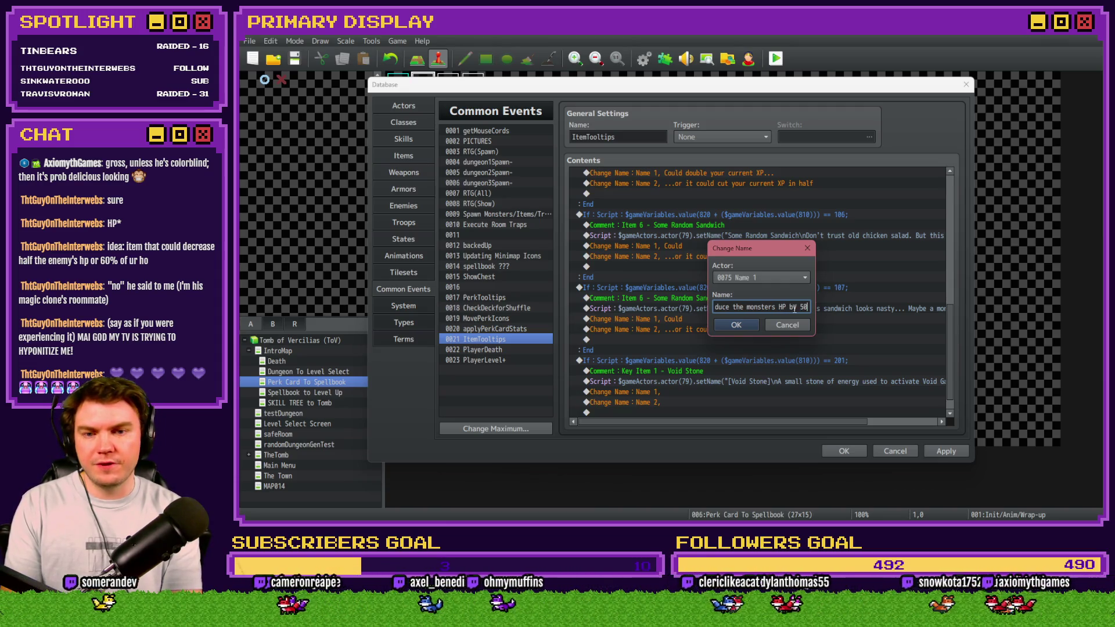
{"action": "left_click", "coordinate": [750, 324]}
Step: Replace the second line's reduce-XP wording with 'heale monsters HP by 50%'
{"action": "double_click", "coordinate": [704, 329]}
{"action": "left_click_drag", "start_coordinate": [768, 308], "coordinate": [816, 310]}
{"action": "type", "text": "heal"}
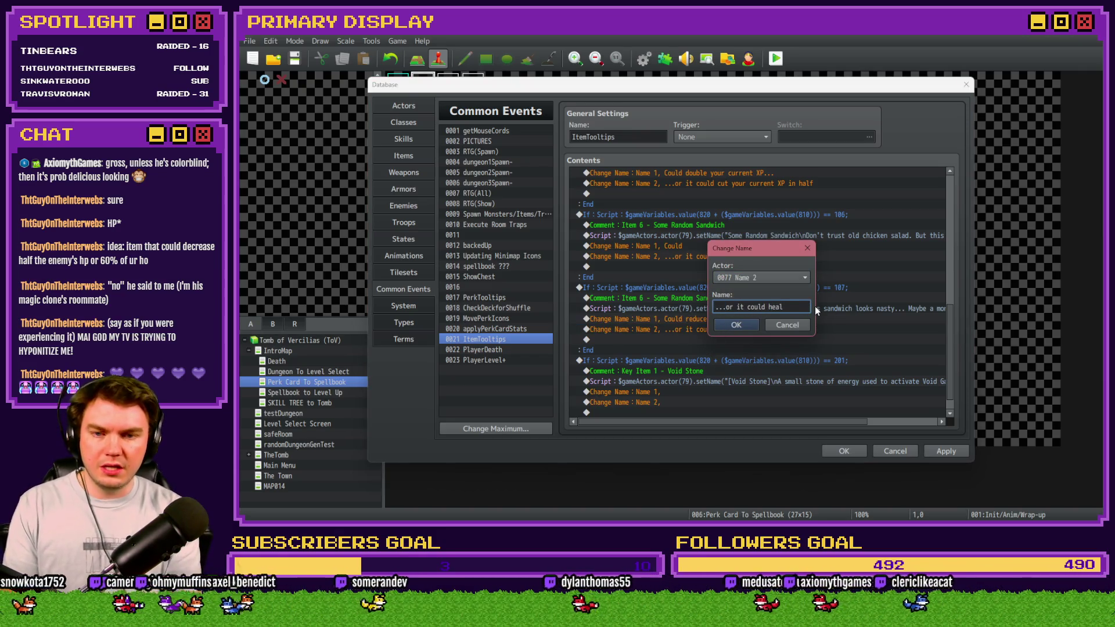
{"action": "type", "text": " the mo"}
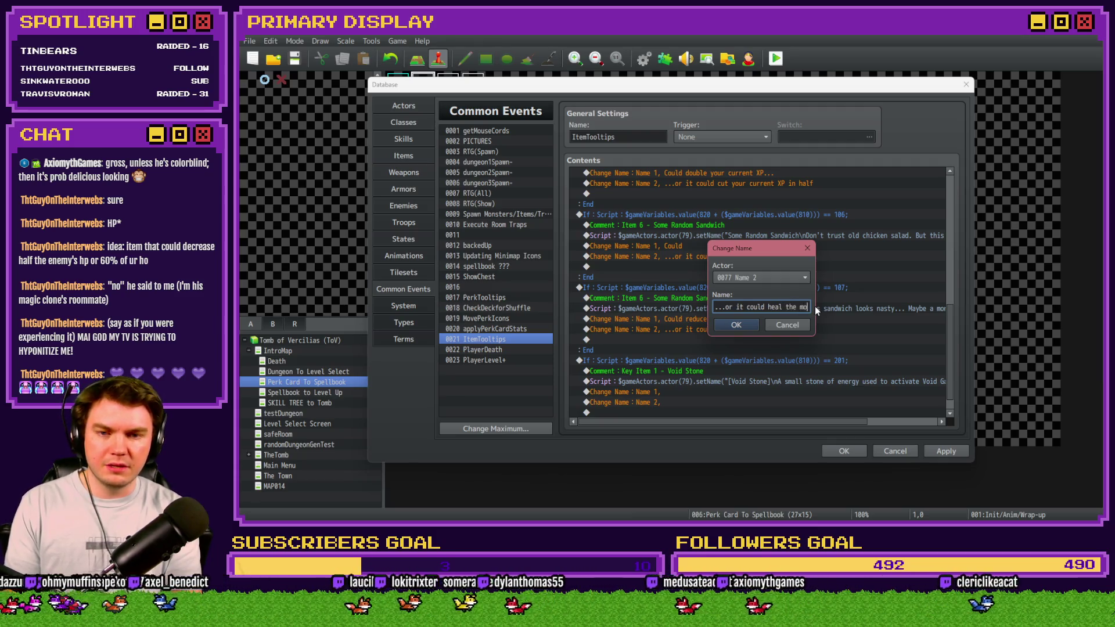
{"action": "type", "text": "nst"}
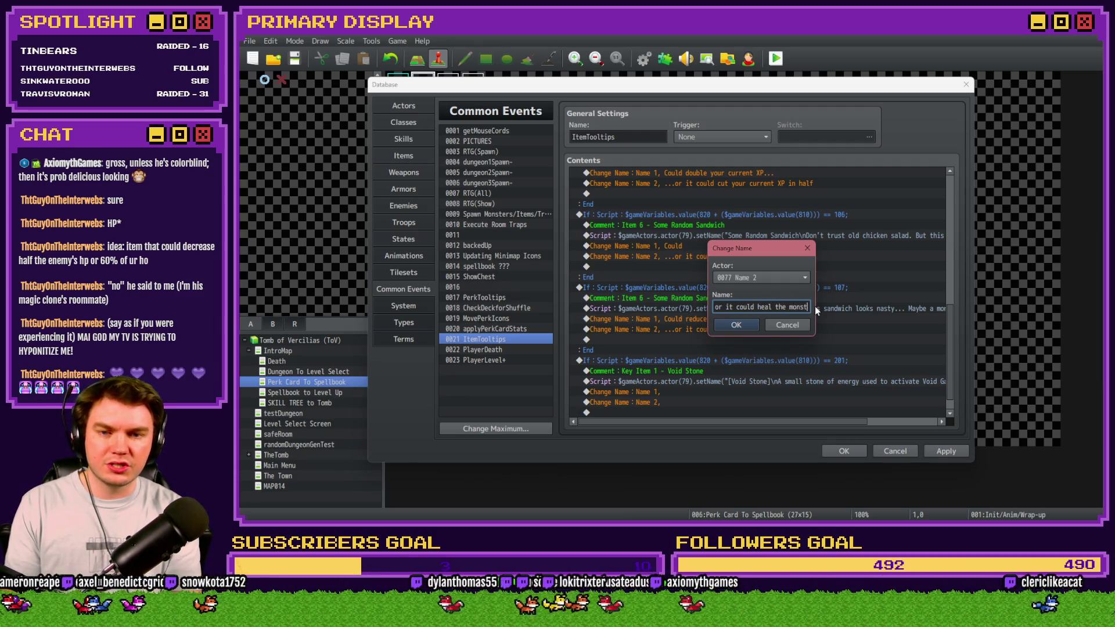
{"action": "type", "text": "ers HP by 50%"}
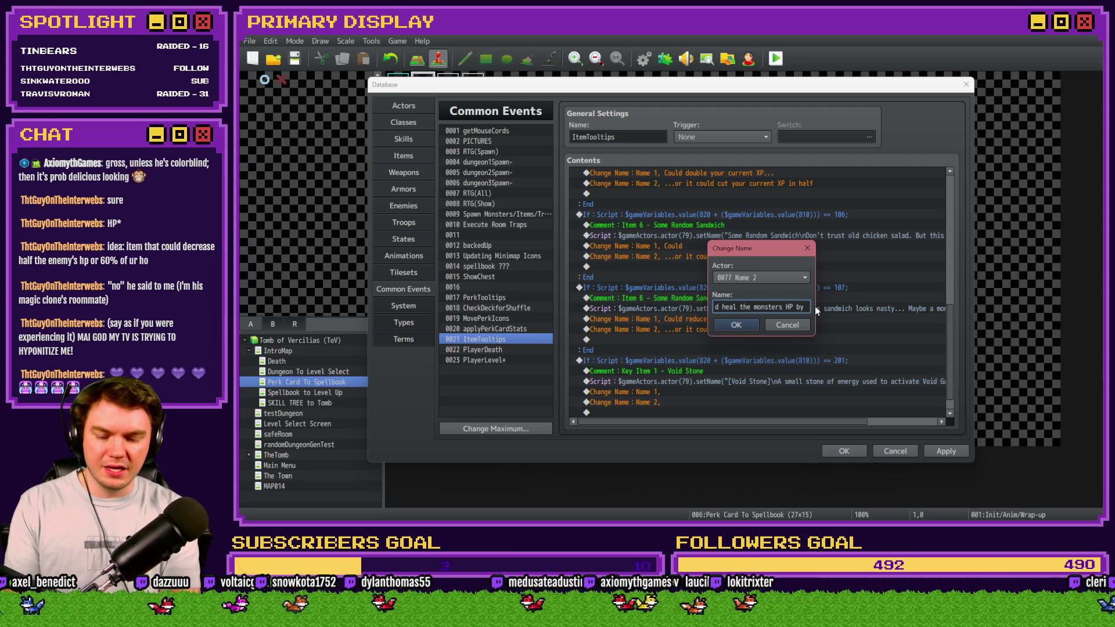
{"action": "left_click", "coordinate": [736, 324]}
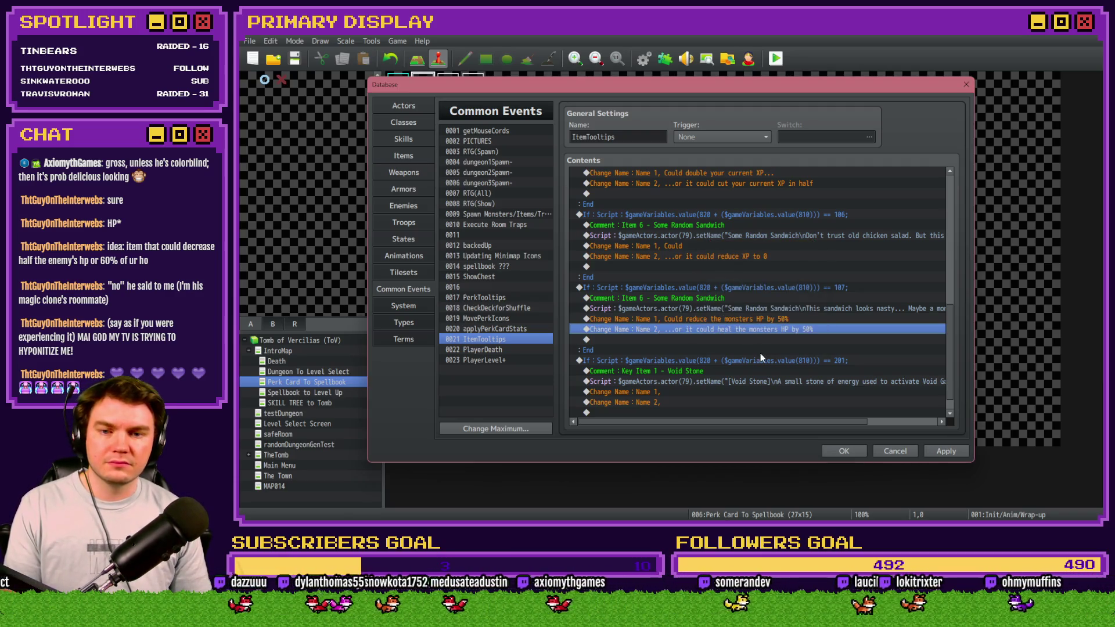
Step: Append 'HP by 50%' to the end of item 107's first tooltip line
{"action": "left_click", "coordinate": [783, 309]}
{"action": "left_click_drag", "start_coordinate": [783, 321], "coordinate": [784, 332]}
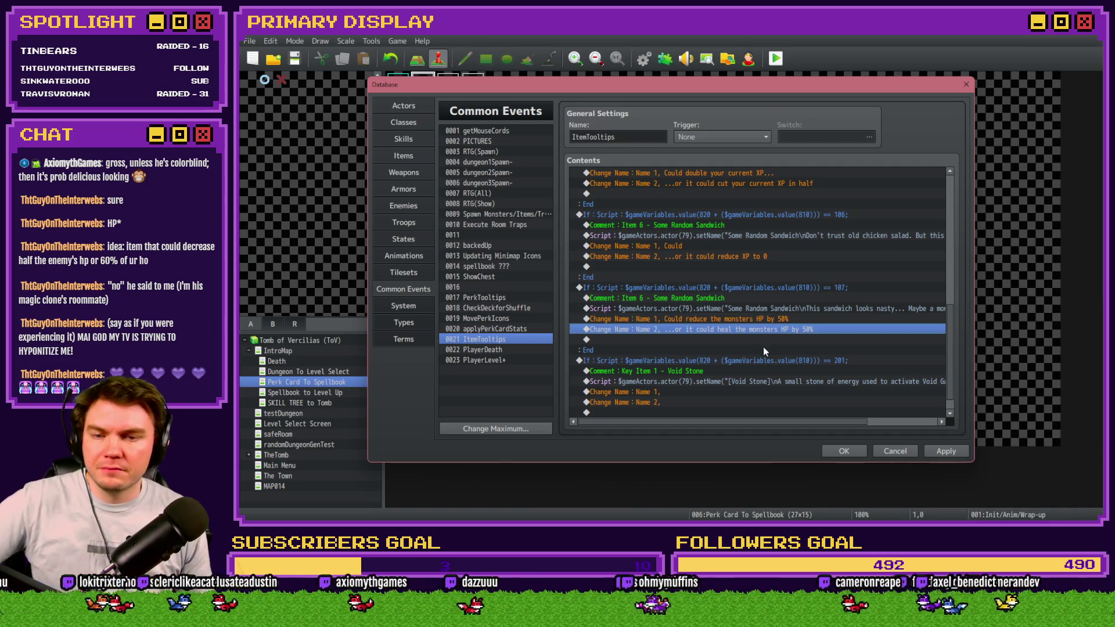
{"action": "double_click", "coordinate": [798, 319]}
{"action": "key", "text": "End"}
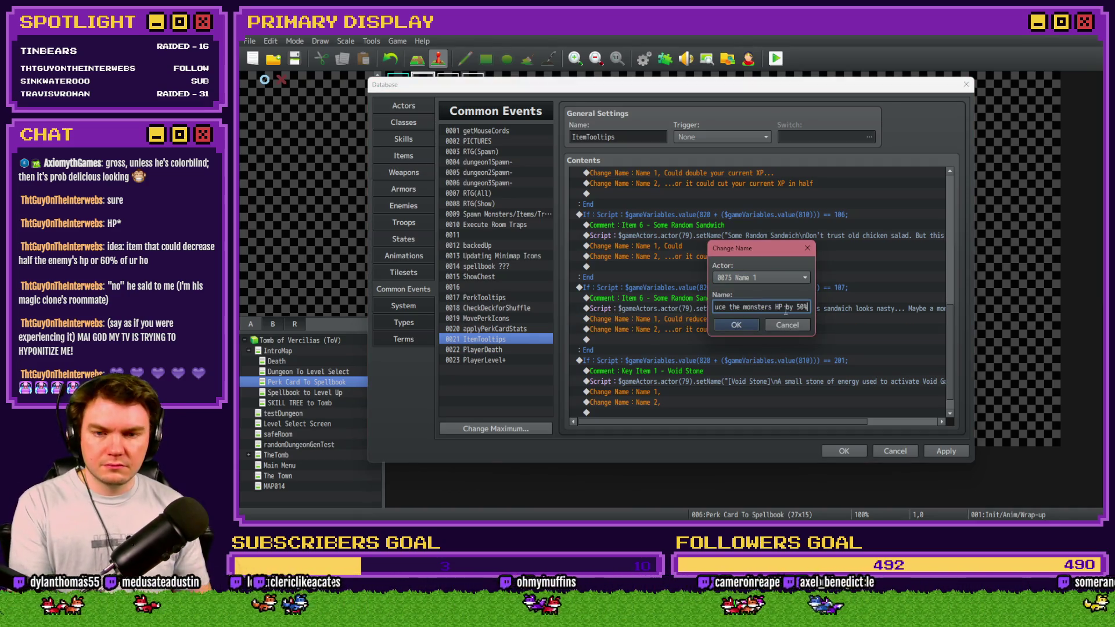
{"action": "type", "text": "HP by 50%"}
{"action": "left_click", "coordinate": [735, 325]}
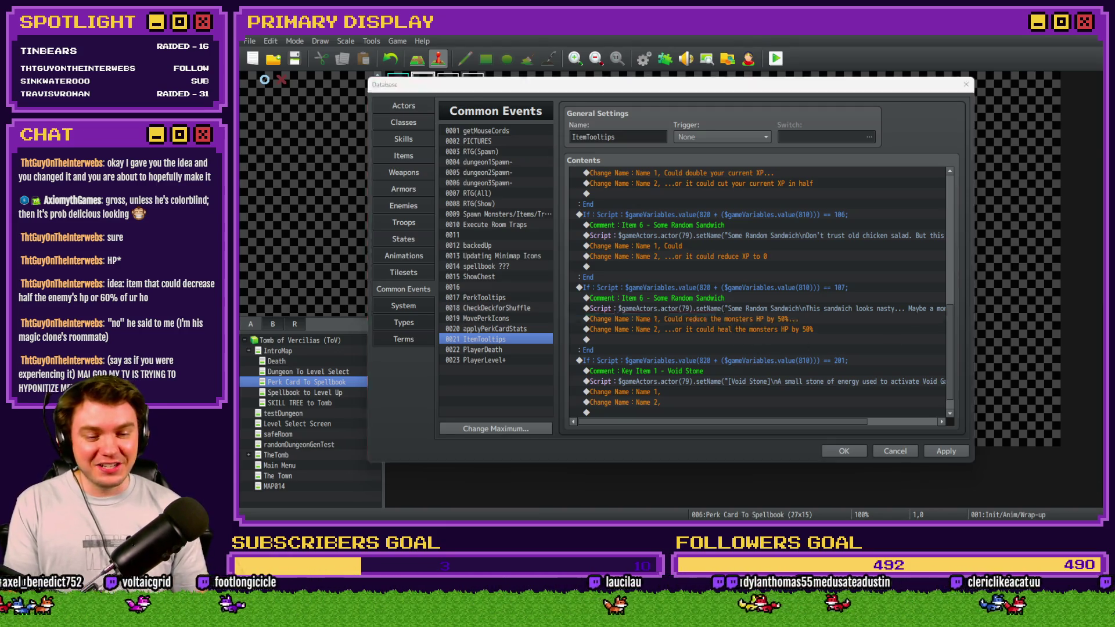
{"action": "key", "text": "alt+Tab"}
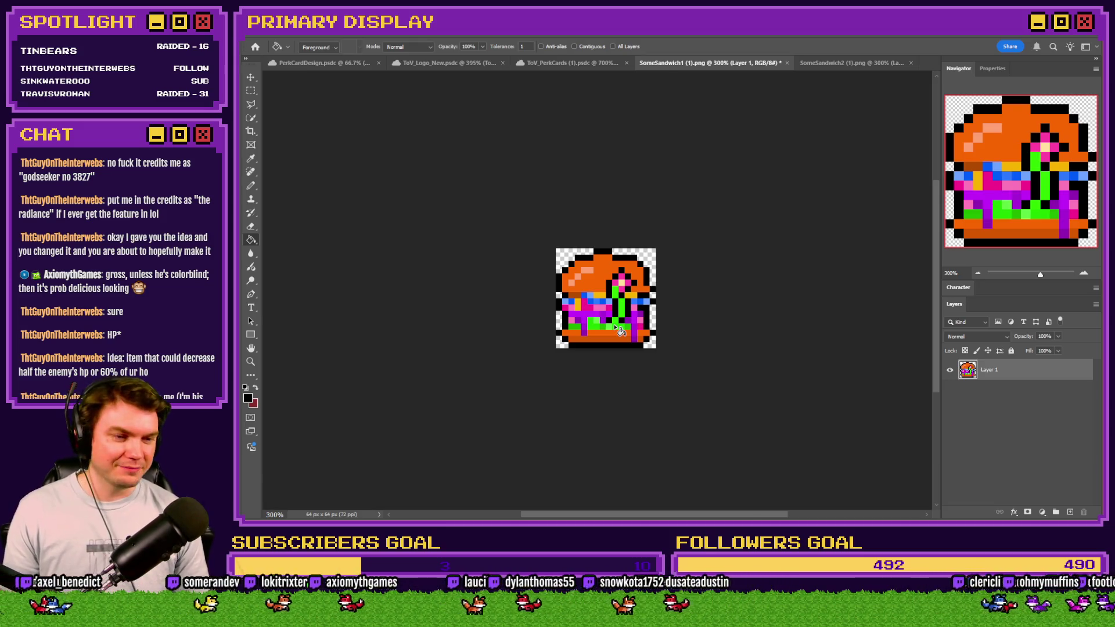
Step: Flip between the SomeSandwich1 and SomeSandwich2 image tabs in Photoshop, then return to RPG Maker MZ
{"action": "key", "text": "alt+Tab"}
{"action": "key", "text": "alt+Tab"}
{"action": "left_click", "coordinate": [813, 63]}
{"action": "left_click", "coordinate": [717, 64]}
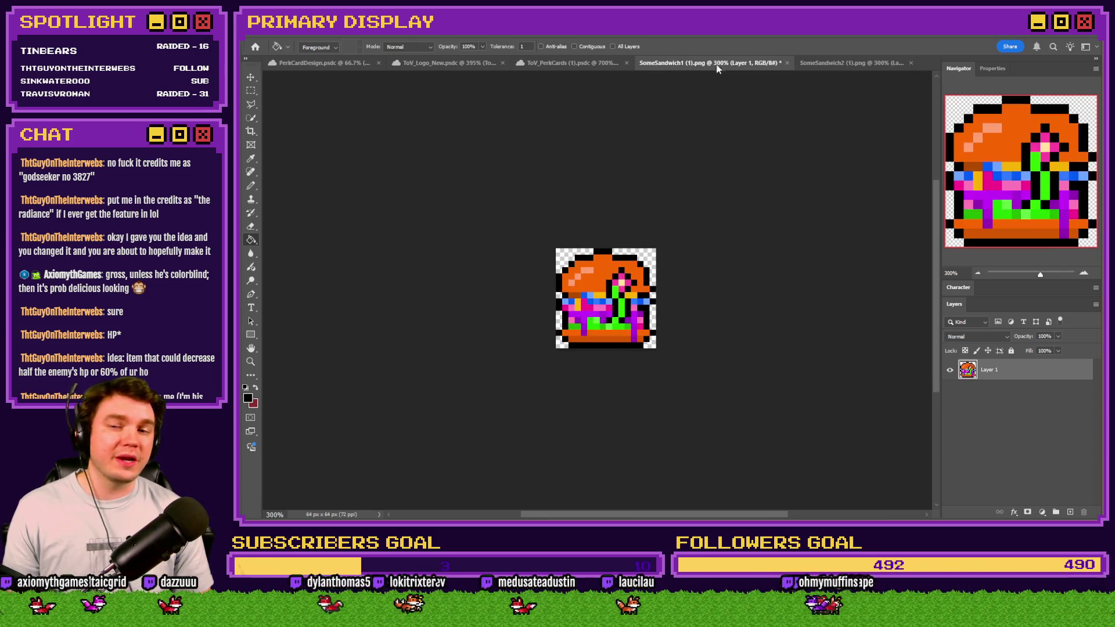
{"action": "left_click", "coordinate": [813, 64]}
{"action": "left_click", "coordinate": [726, 64]}
{"action": "key", "text": "alt+Tab"}
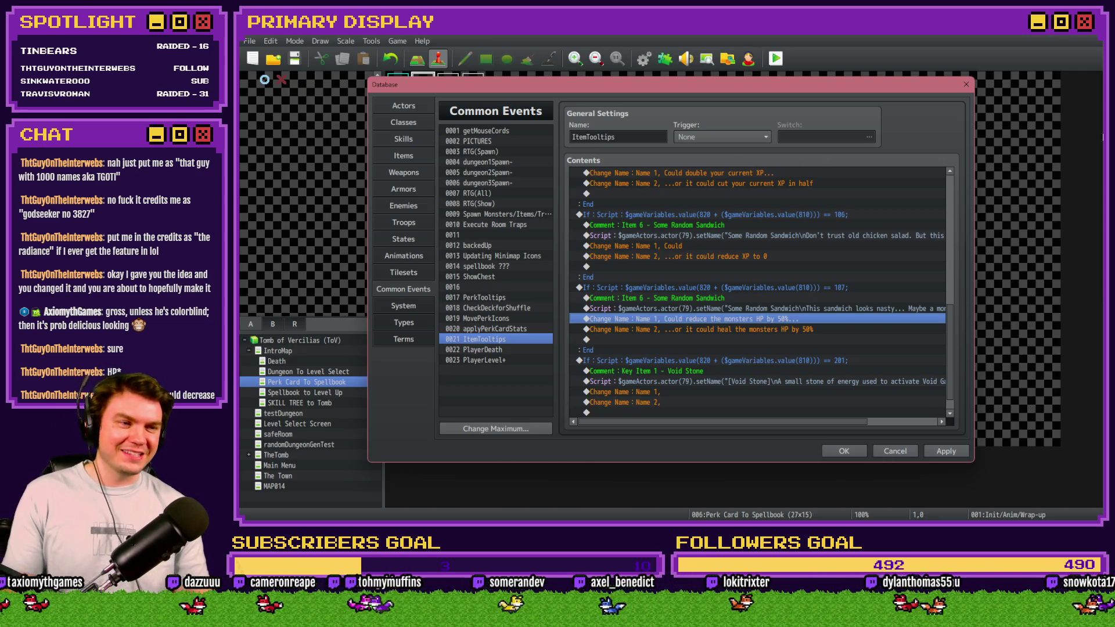
Step: Select item 107's tooltip commands, including its comment, script and name lines
{"action": "key", "text": "alt+Tab"}
{"action": "key", "text": "alt+Tab"}
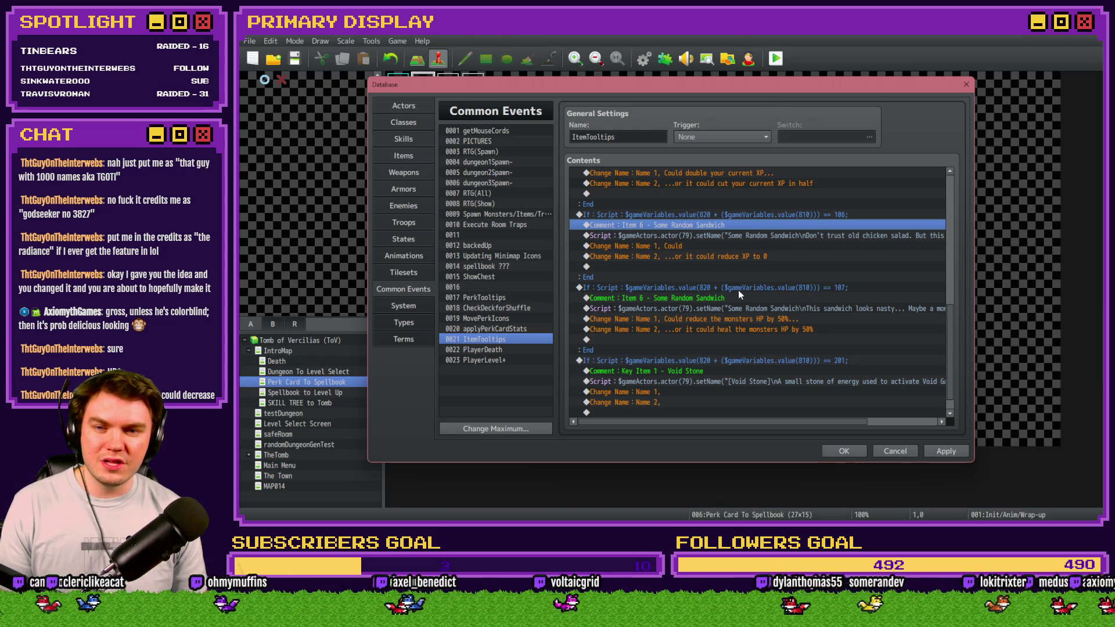
{"action": "scroll", "coordinate": [738, 294], "scroll_direction": "down", "scroll_amount": 1}
{"action": "scroll", "coordinate": [691, 296], "scroll_direction": "up", "scroll_amount": 1}
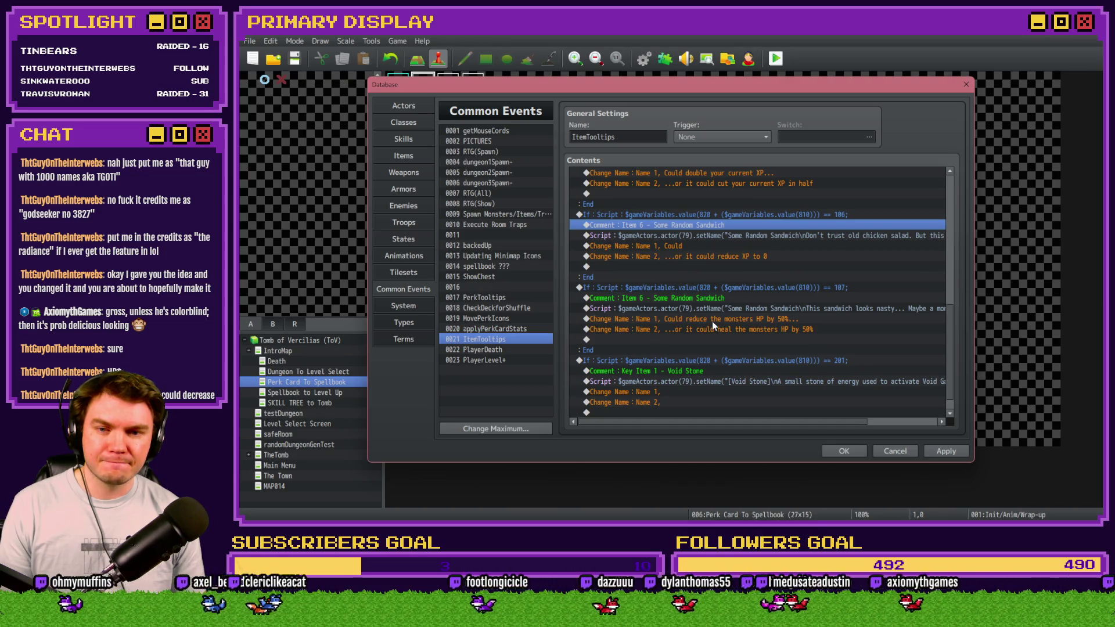
{"action": "left_click", "coordinate": [712, 320]}
{"action": "mouse_move", "coordinate": [720, 422]}
{"action": "left_mouse_down"}
{"action": "mouse_move", "coordinate": [837, 420]}
{"action": "mouse_move", "coordinate": [624, 420]}
{"action": "left_mouse_up"}
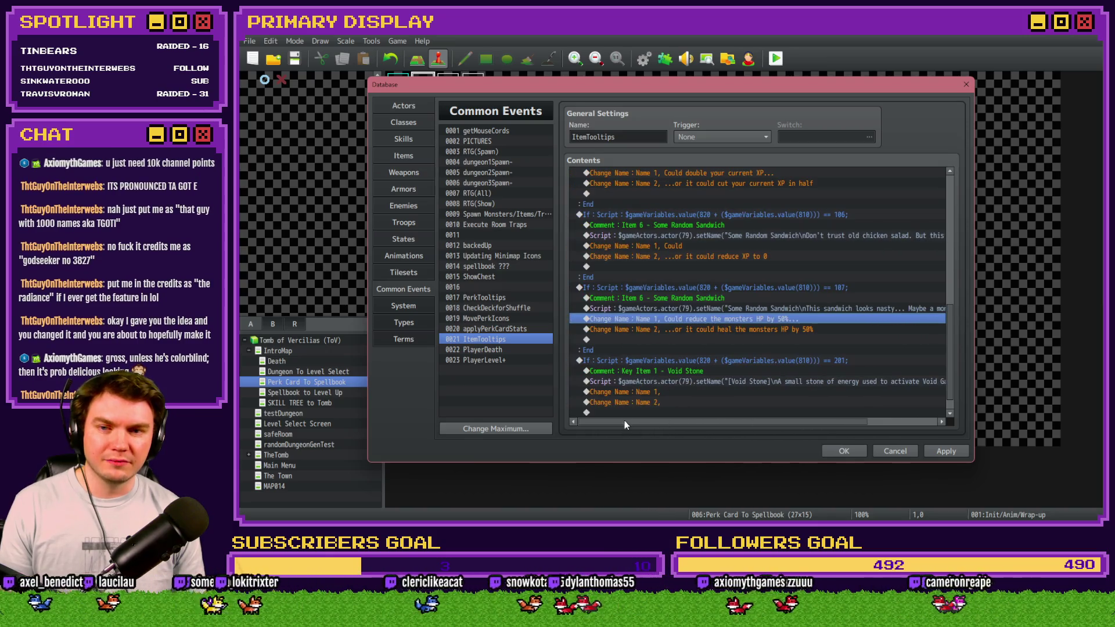
{"action": "left_click", "coordinate": [673, 298]}
{"action": "left_click", "coordinate": [673, 329], "text": "shift"}
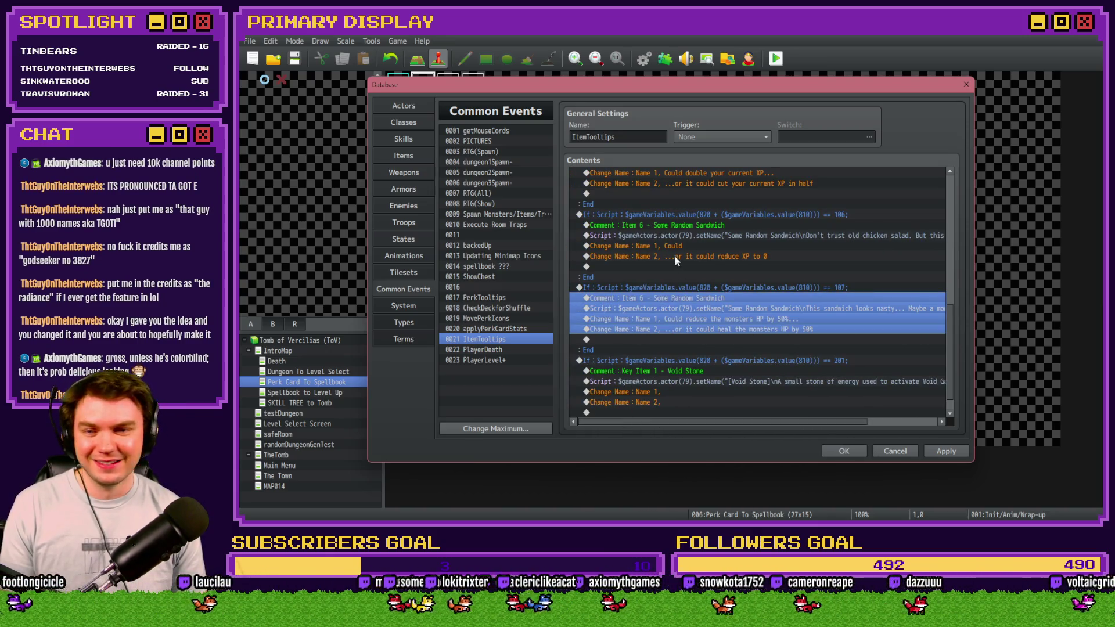
Step: Delete item 106's old tooltip commands and paste item 107's commands in their place
{"action": "left_click", "coordinate": [680, 224]}
{"action": "key", "text": "shift+Down"}
{"action": "key", "text": "shift+Down"}
{"action": "key", "text": "shift+Down"}
{"action": "key", "text": "Delete"}
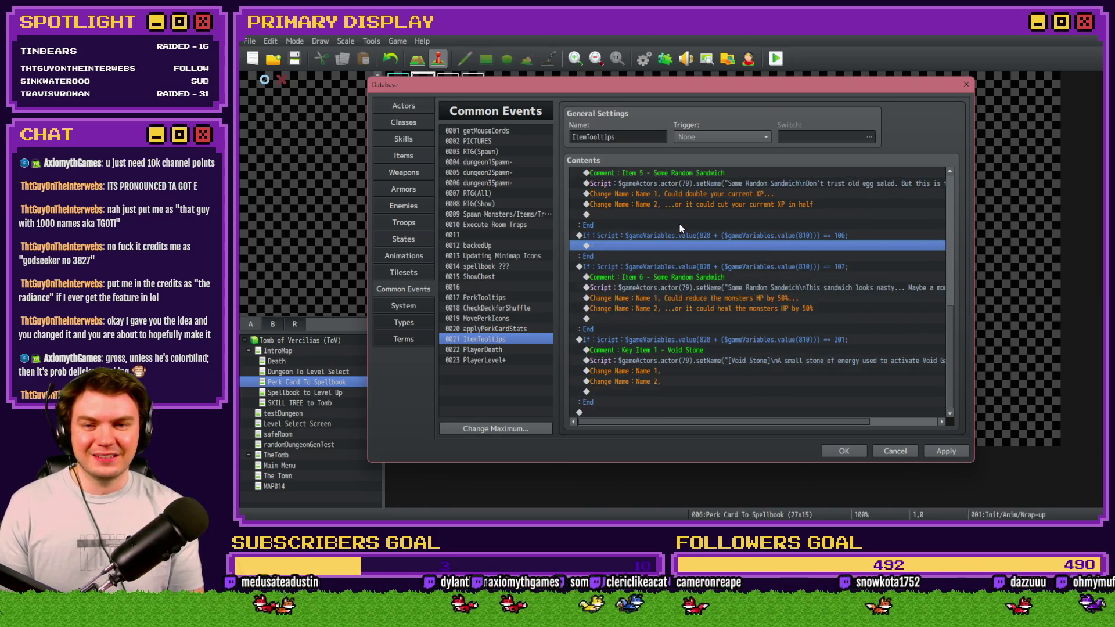
{"action": "key", "text": "ctrl+v"}
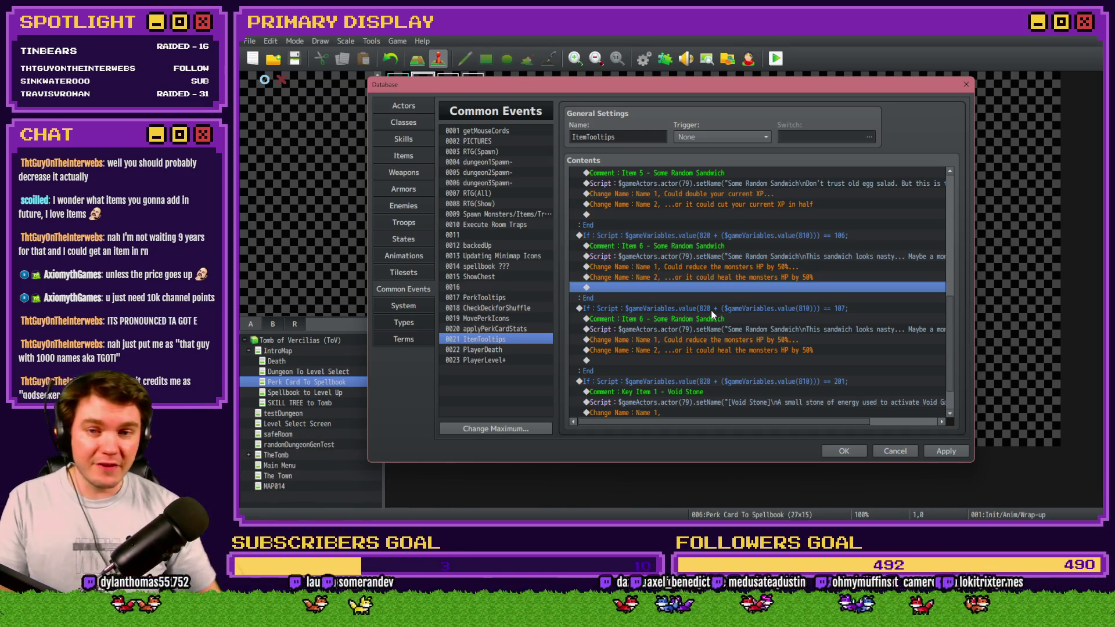
Step: Open item 106's first tooltip line for editing and close it unchanged
{"action": "scroll", "coordinate": [708, 325], "scroll_direction": "down", "scroll_amount": 2}
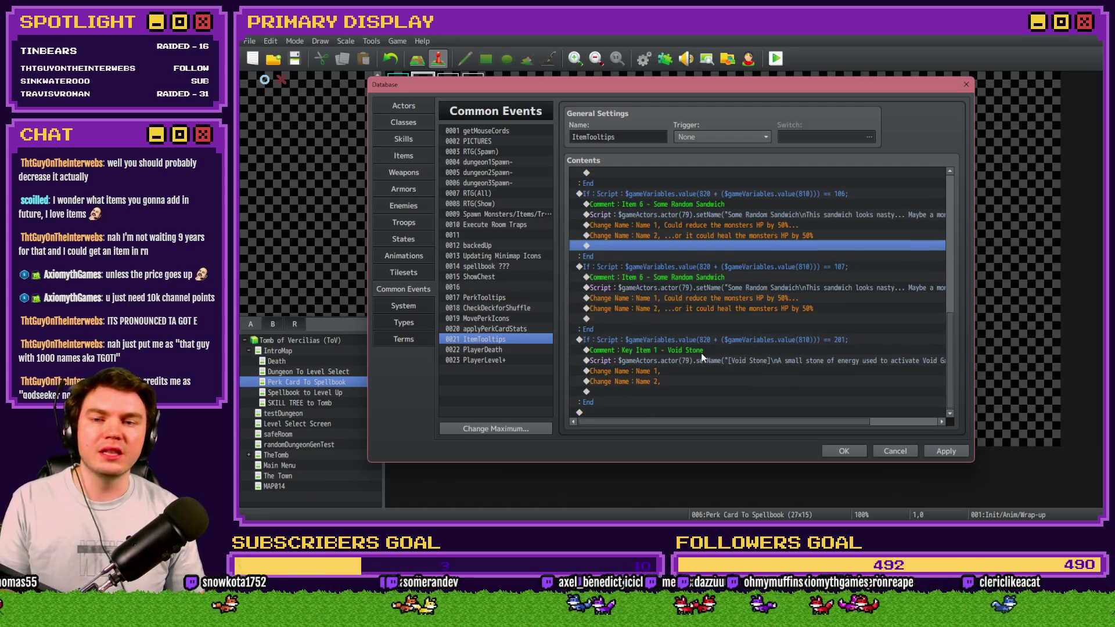
{"action": "scroll", "coordinate": [703, 354], "scroll_direction": "up", "scroll_amount": 2}
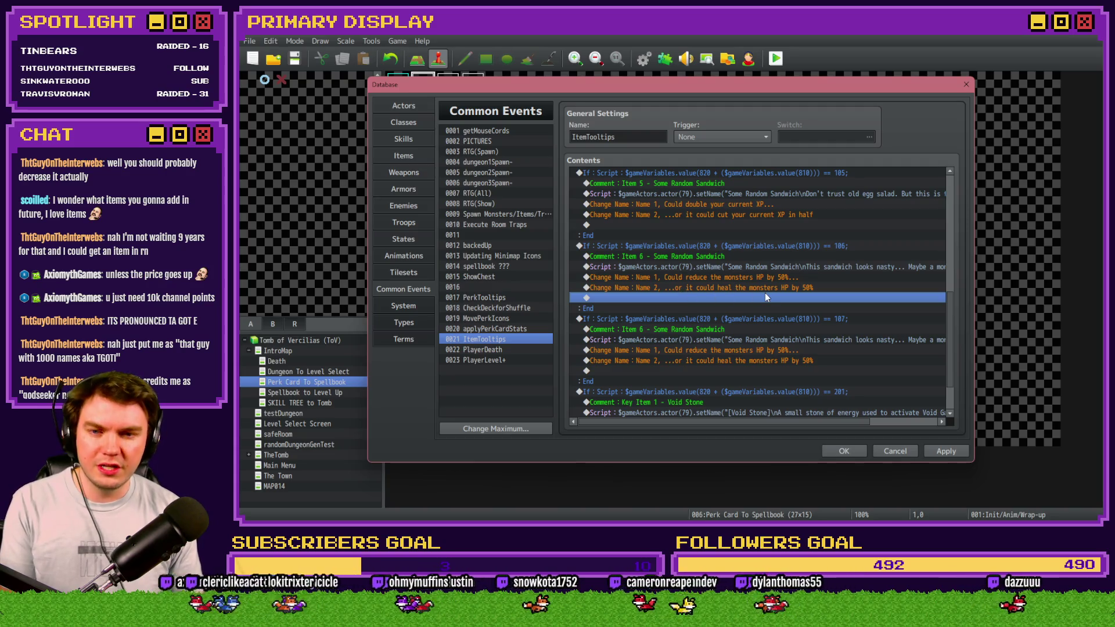
{"action": "left_click", "coordinate": [771, 278]}
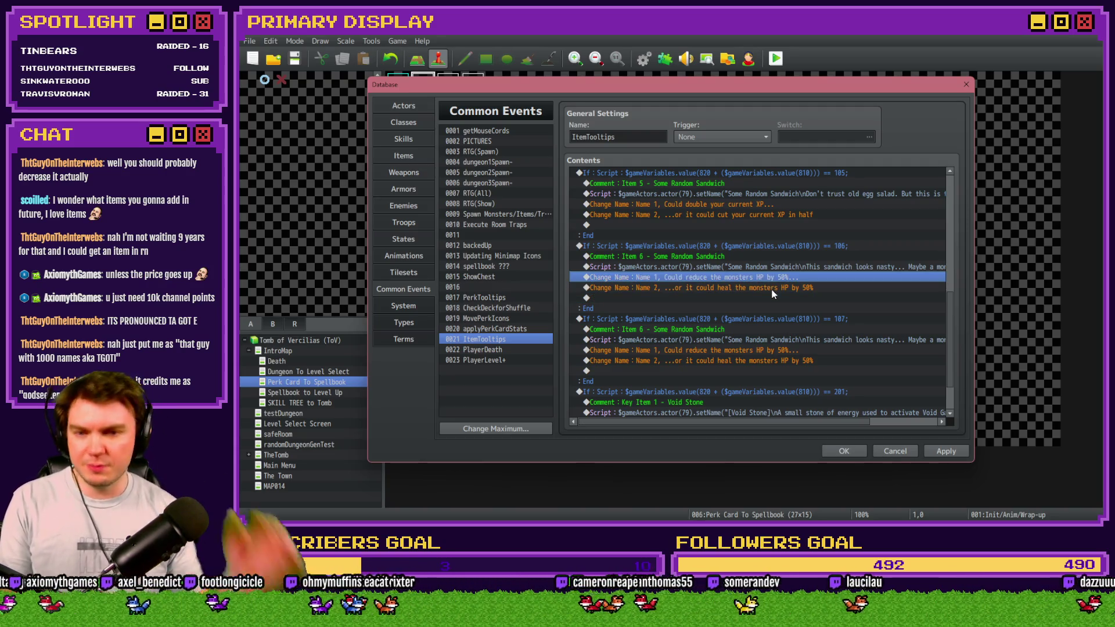
{"action": "key", "text": "Return"}
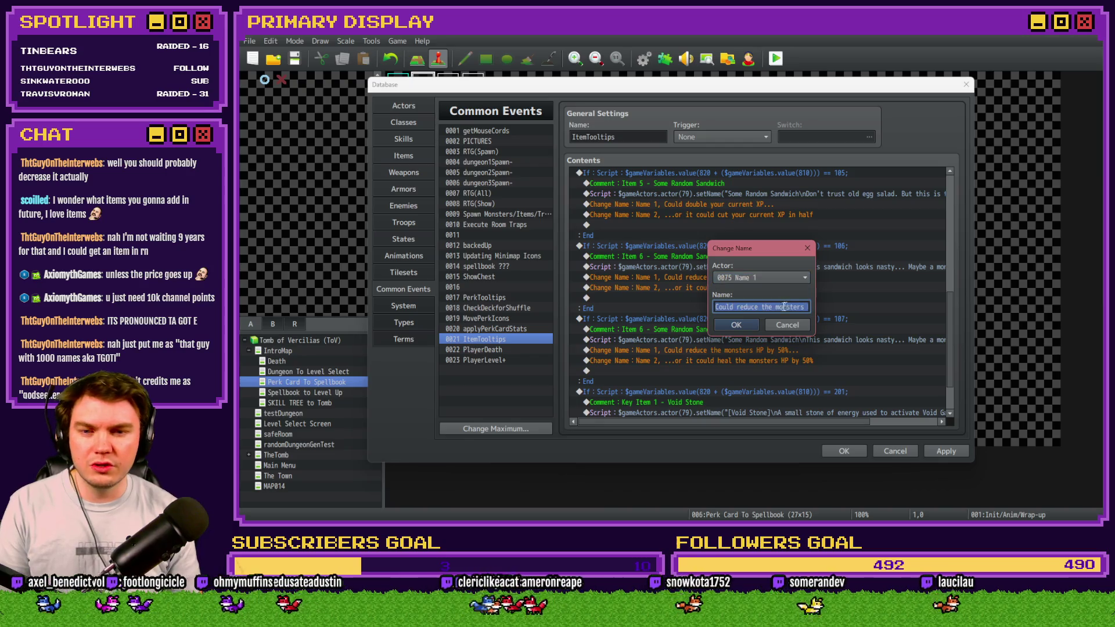
{"action": "left_click", "coordinate": [750, 307]}
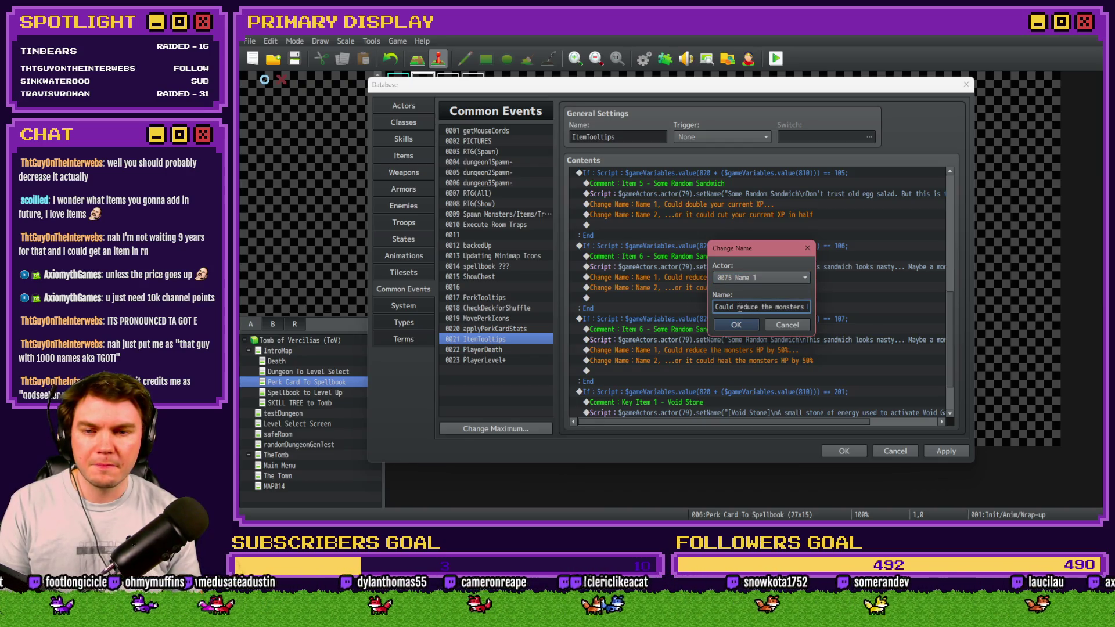
{"action": "mouse_move", "coordinate": [772, 249]}
{"action": "left_mouse_down"}
{"action": "mouse_move", "coordinate": [771, 349]}
{"action": "mouse_move", "coordinate": [766, 302]}
{"action": "left_mouse_up"}
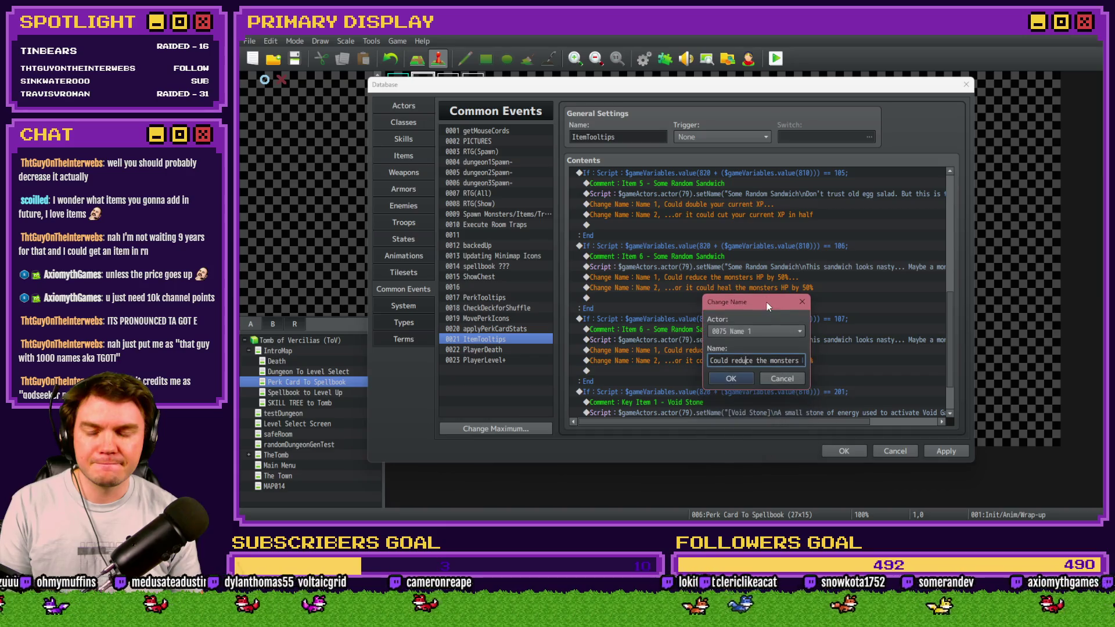
{"action": "double_click", "coordinate": [742, 361]}
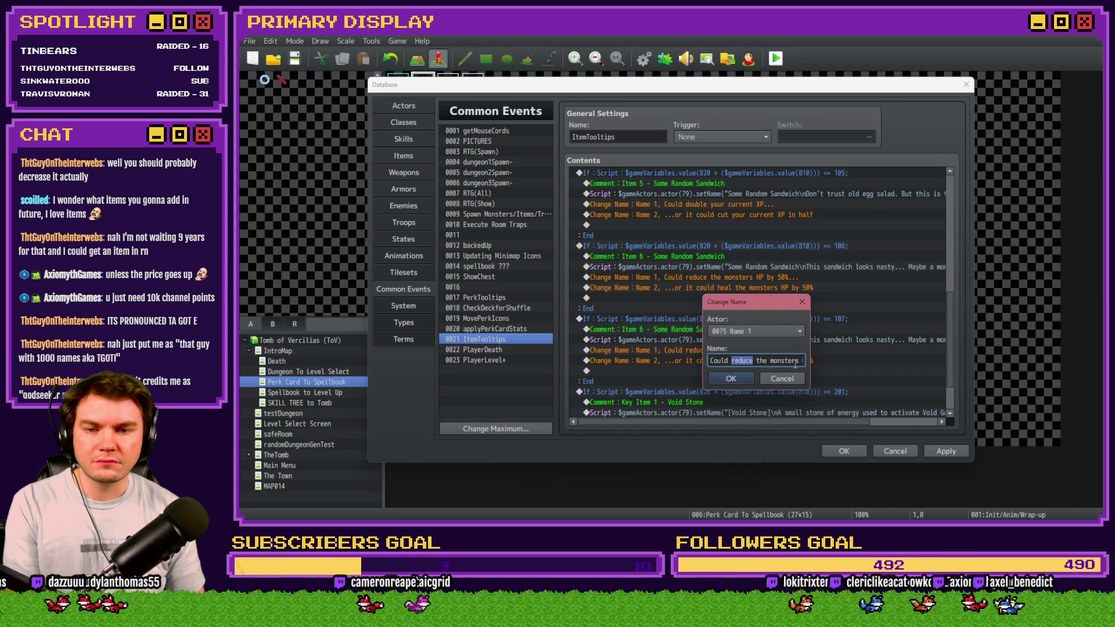
{"action": "key", "text": "Return"}
Step: In the second line, replace 'heal' with 'restore 50% of', fix 'monsers' to 'monsters', and remove the stray character after HP
{"action": "double_click", "coordinate": [744, 284]}
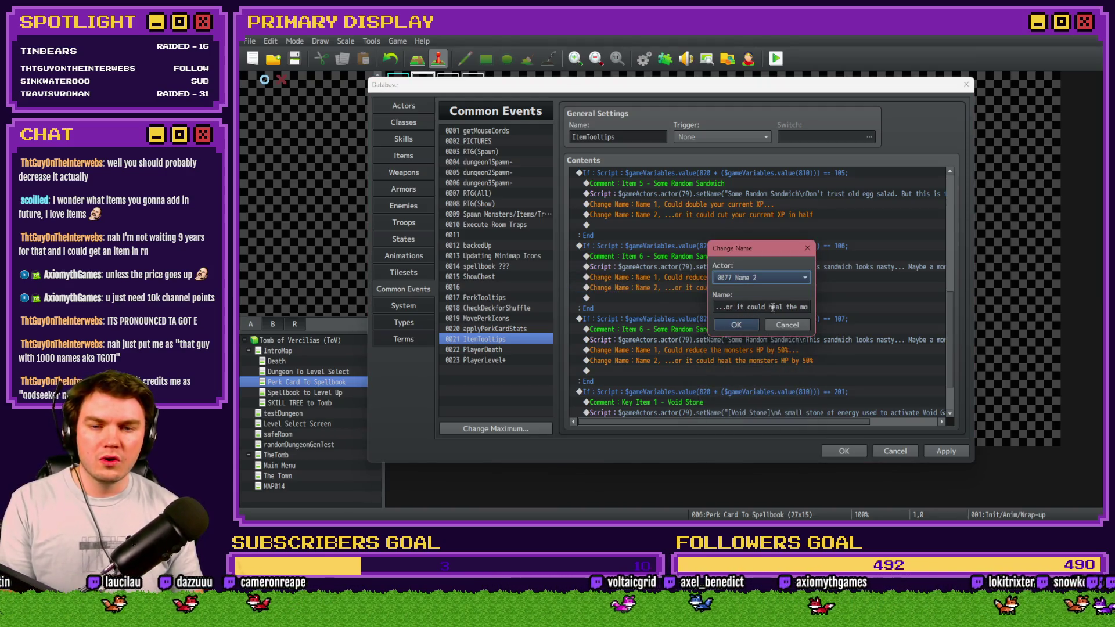
{"action": "double_click", "coordinate": [774, 306]}
{"action": "type", "text": "restore"}
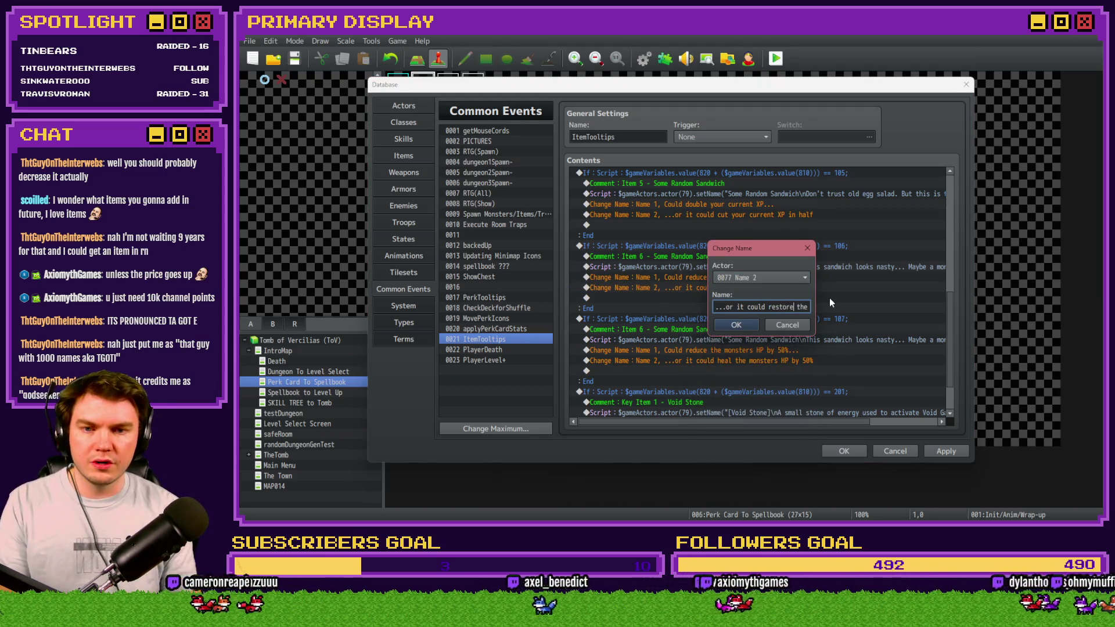
{"action": "key", "text": "Right"}
{"action": "type", "text": "50% "}
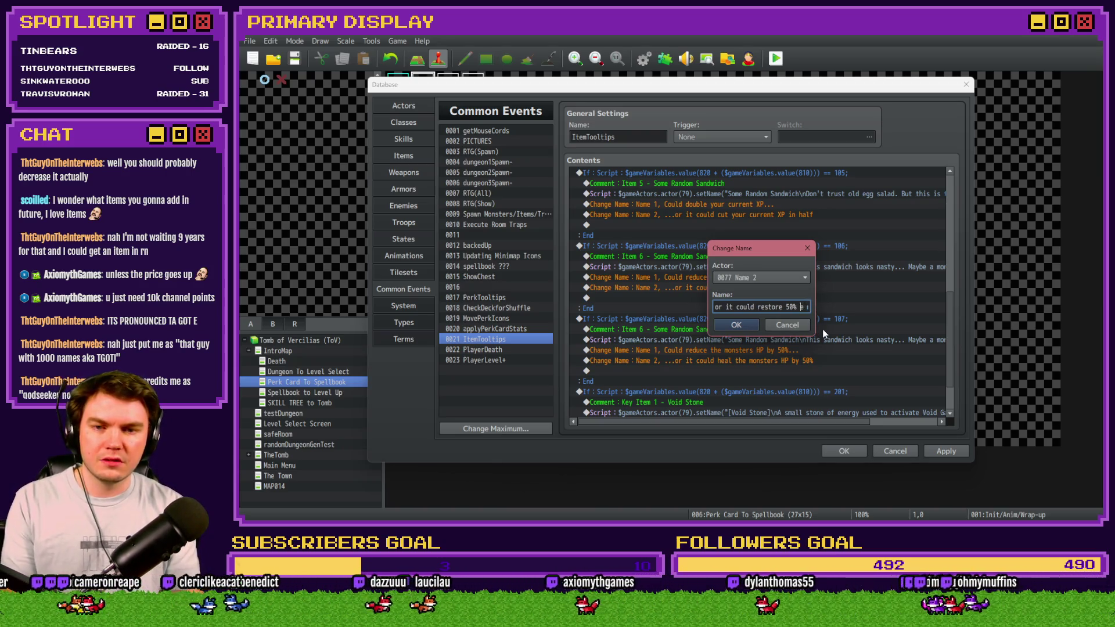
{"action": "type", "text": "of t"}
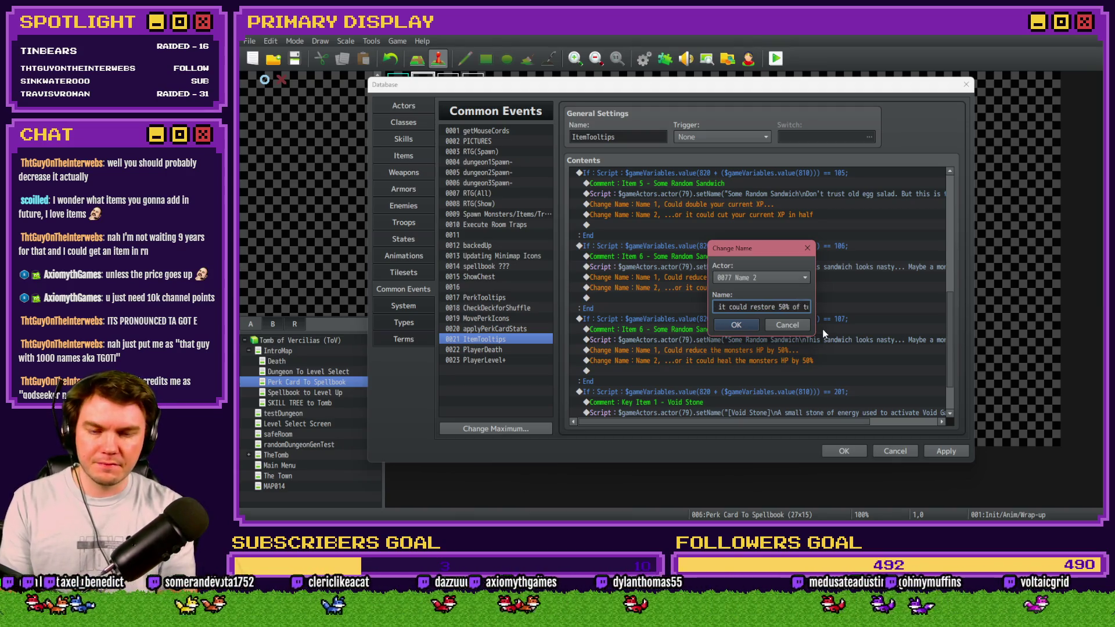
{"action": "key", "text": "Right"}
{"action": "key", "text": "Right"}
{"action": "key", "text": "Right"}
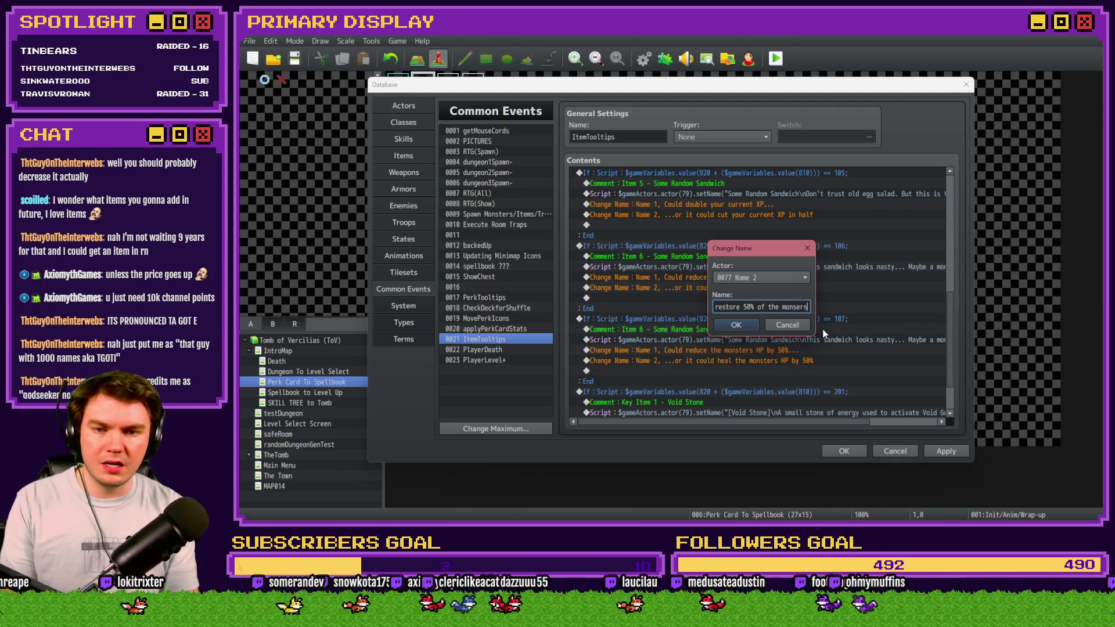
{"action": "type", "text": "t"}
{"action": "key", "text": "Right"}
{"action": "key", "text": "Right"}
{"action": "key", "text": "Right"}
{"action": "key", "text": "BackSpace"}
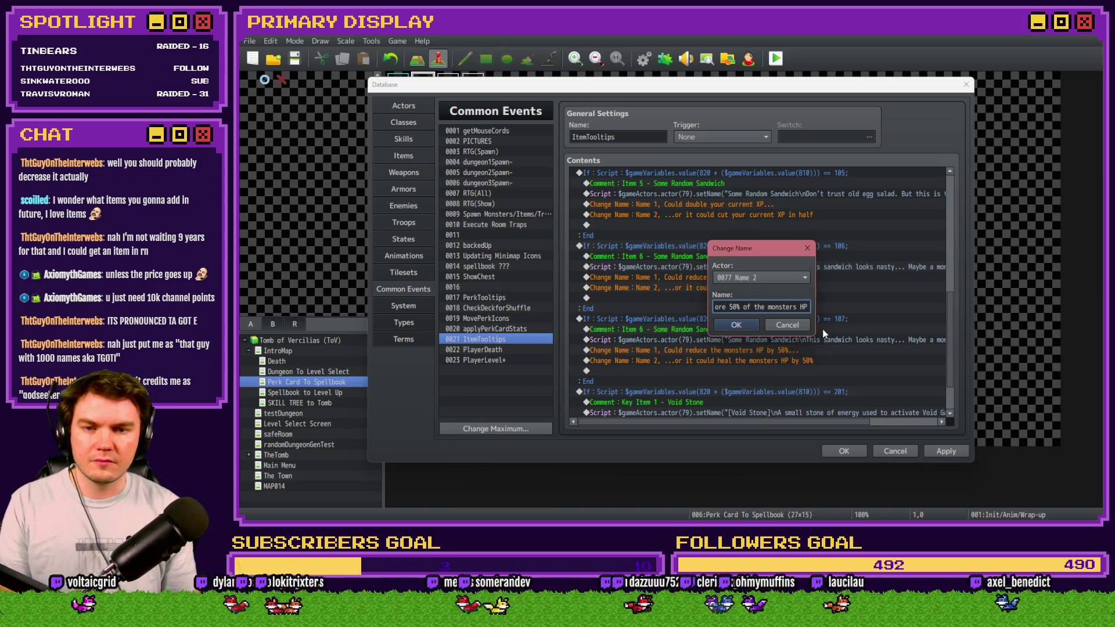
{"action": "left_click", "coordinate": [741, 324]}
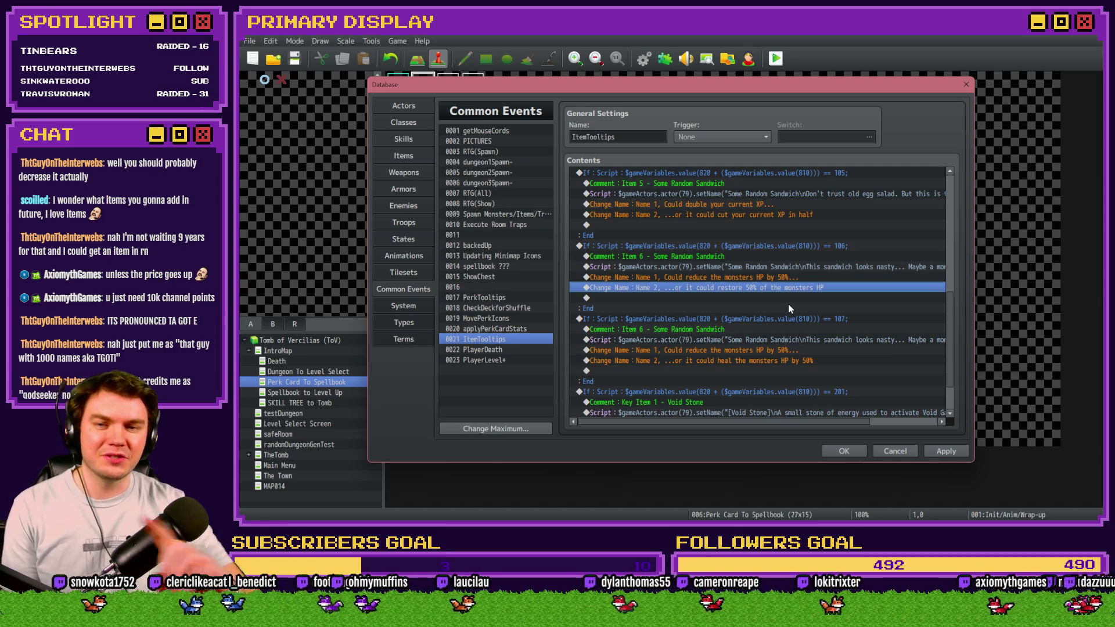
Step: Apply the ItemTooltips edits and close the Database with OK
{"action": "left_click", "coordinate": [691, 278]}
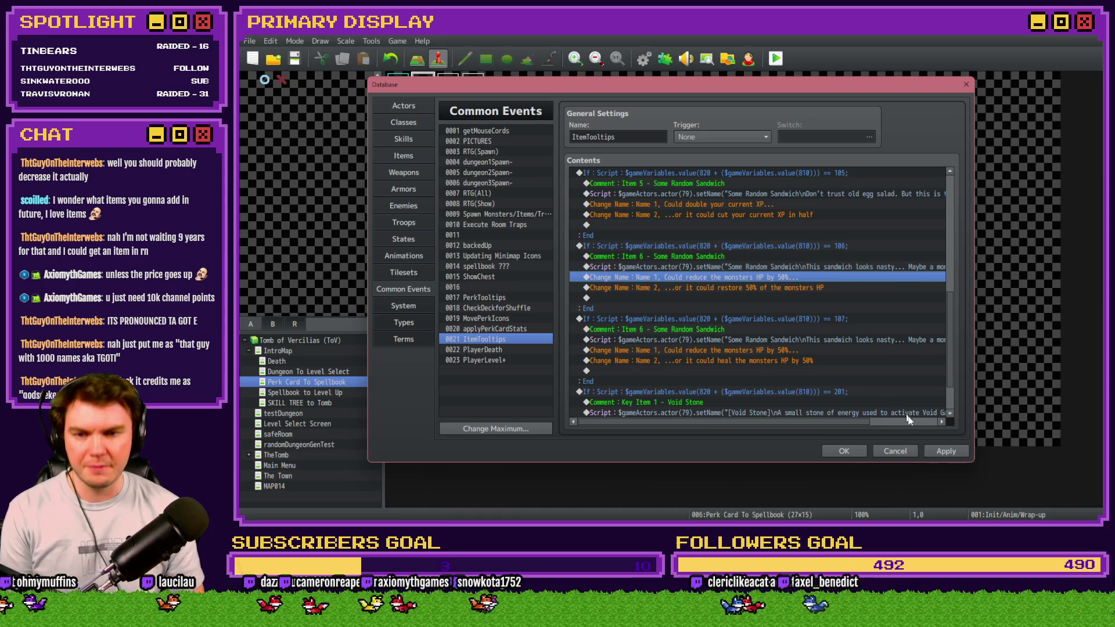
{"action": "left_click", "coordinate": [940, 452]}
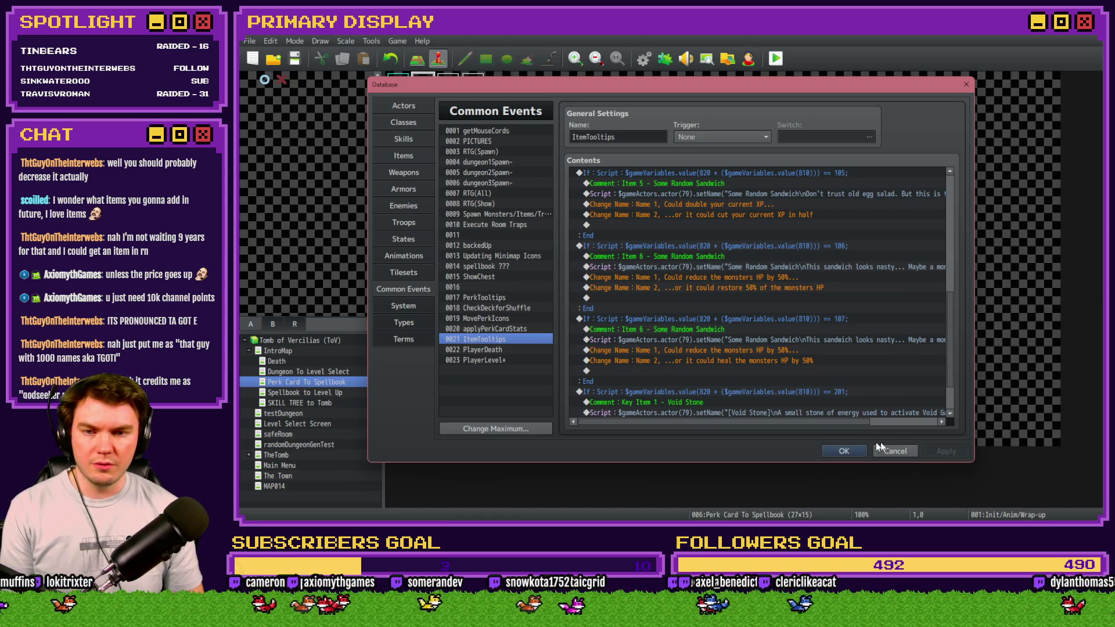
{"action": "left_click", "coordinate": [845, 450]}
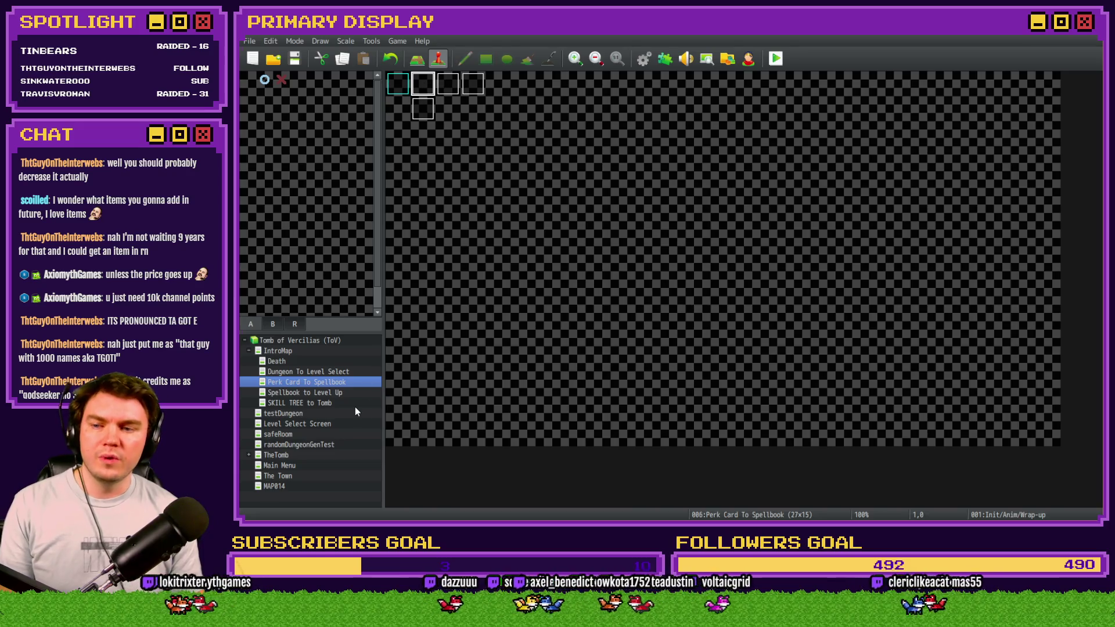
Step: Open TheTomb map's DiceMove event and view its page 5, Item Interactivity - Holding
{"action": "left_click", "coordinate": [293, 455]}
{"action": "double_click", "coordinate": [446, 83]}
{"action": "left_click", "coordinate": [488, 134]}
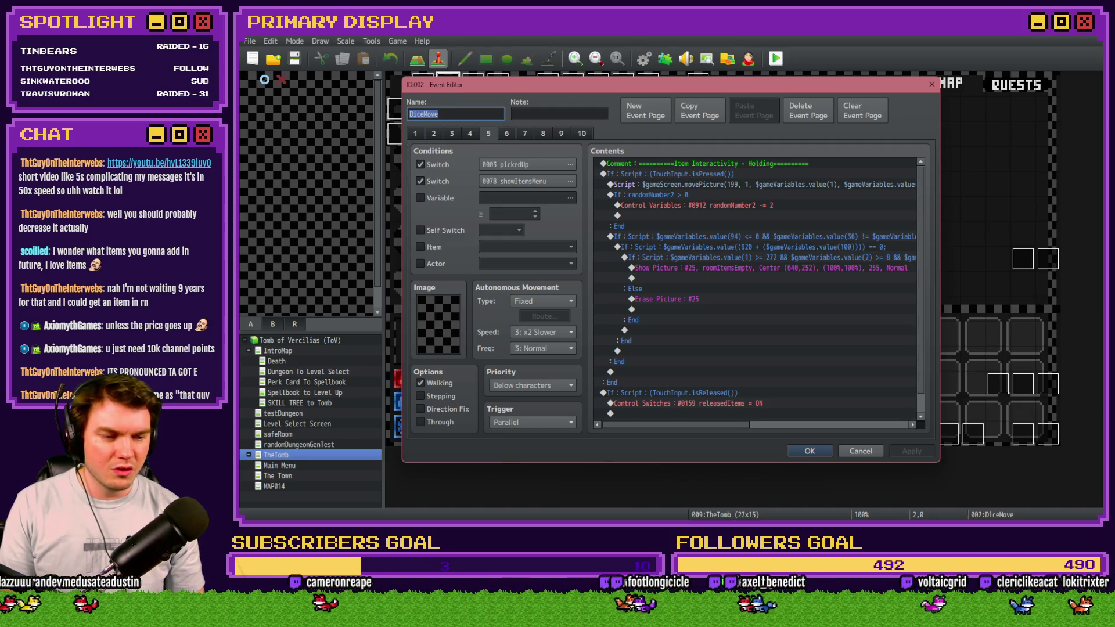
{"action": "key", "text": "alt+Tab"}
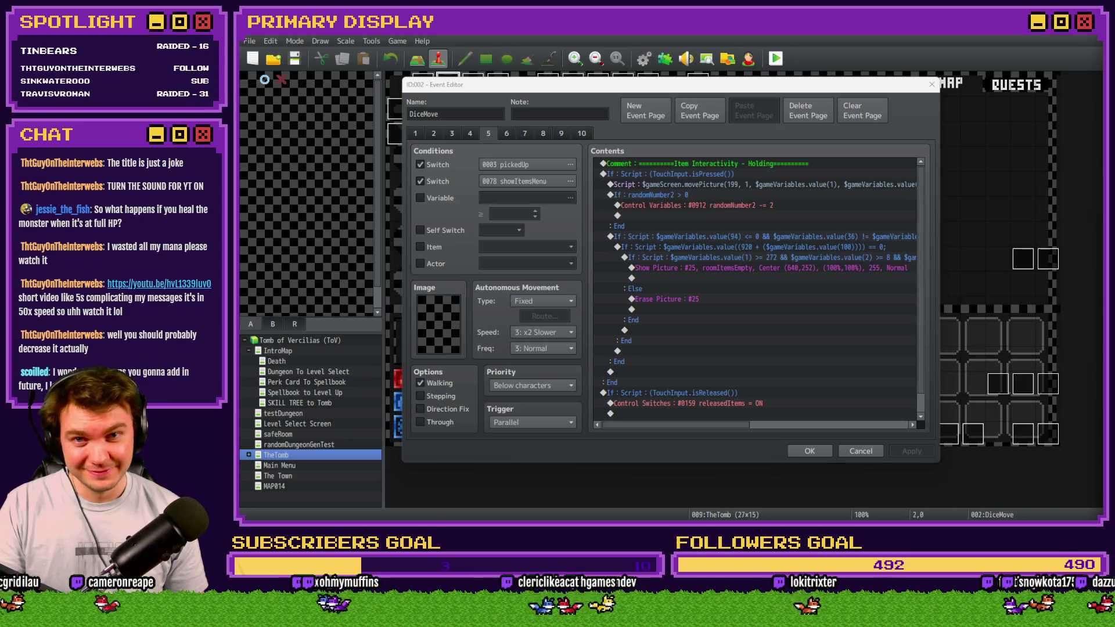
{"action": "left_click", "coordinate": [761, 97]}
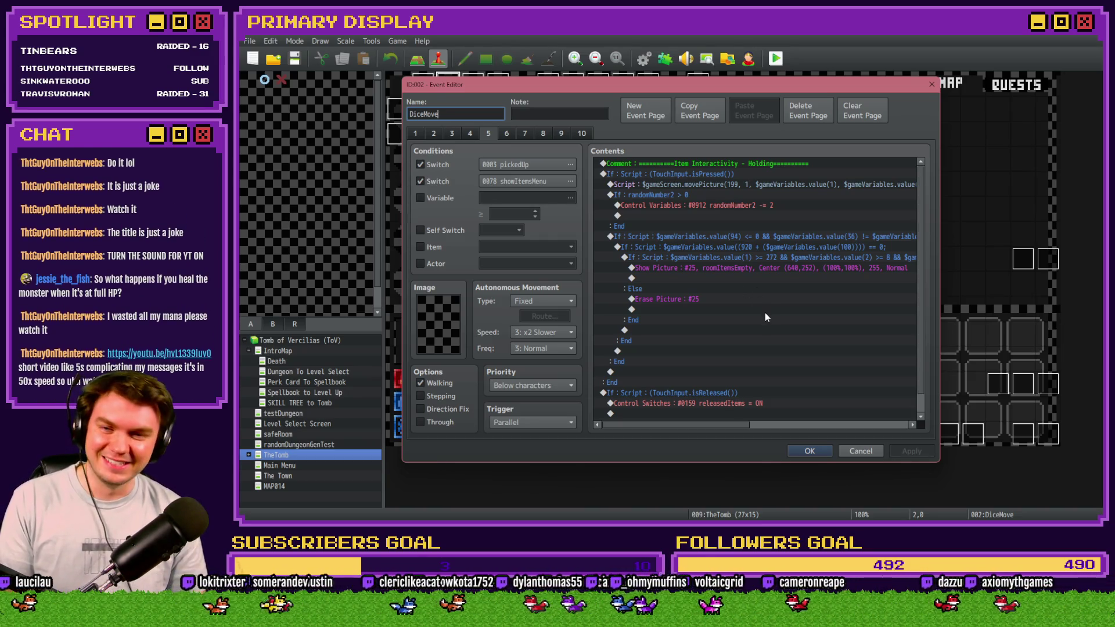
Step: Look over DiceMove's page 5, then view page 6's Using Items commands for healing items 101–103
{"action": "scroll", "coordinate": [754, 306], "scroll_direction": "down", "scroll_amount": 1}
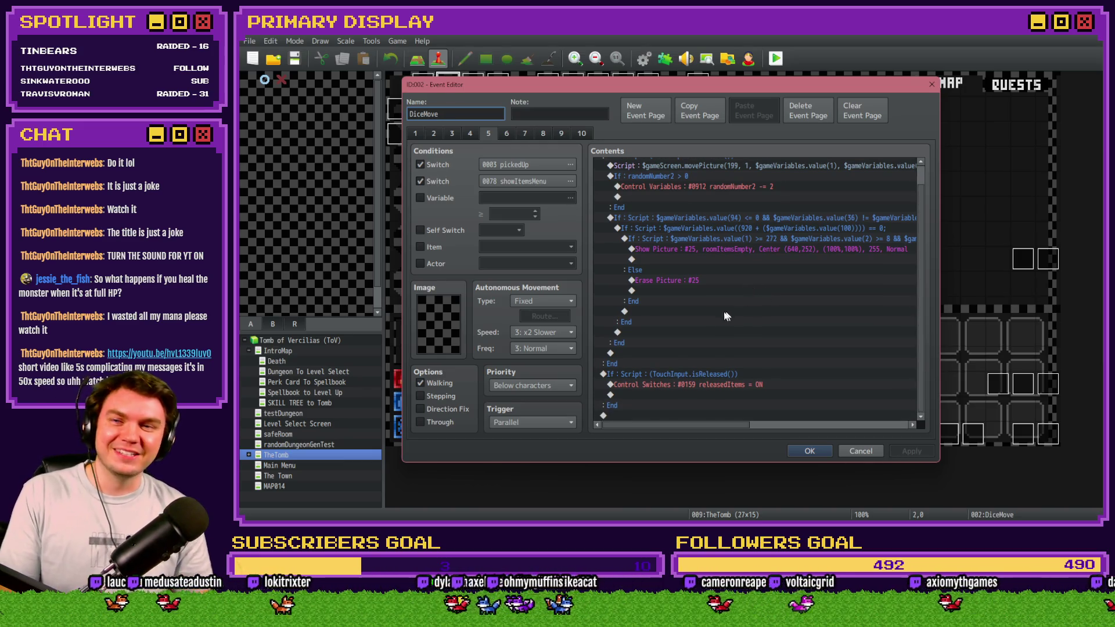
{"action": "scroll", "coordinate": [723, 337], "scroll_direction": "up", "scroll_amount": 1}
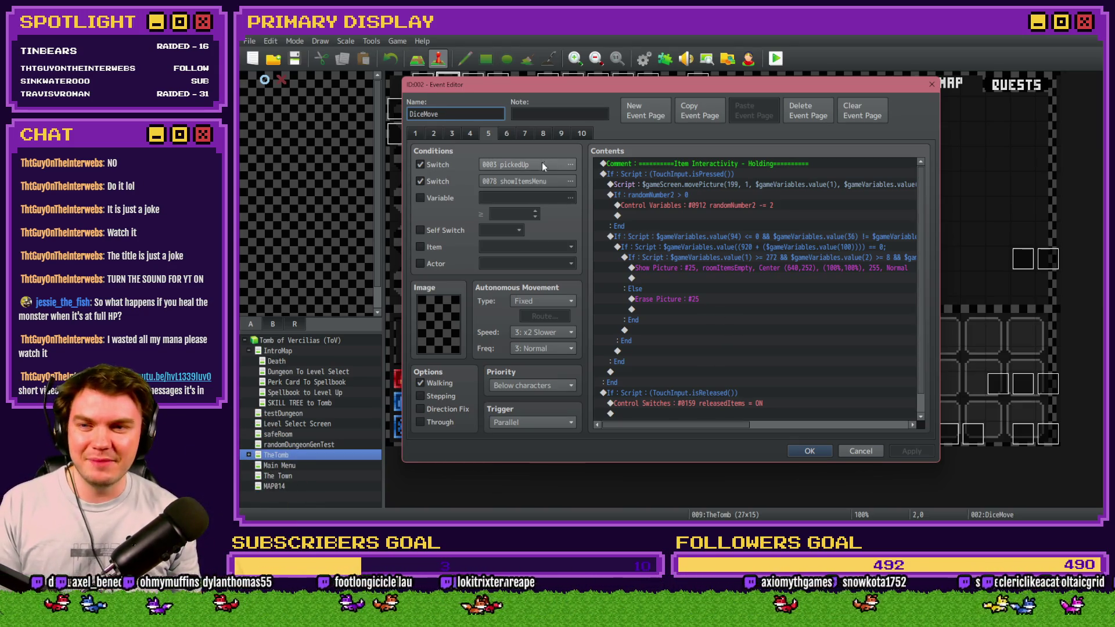
{"action": "left_click", "coordinate": [501, 134]}
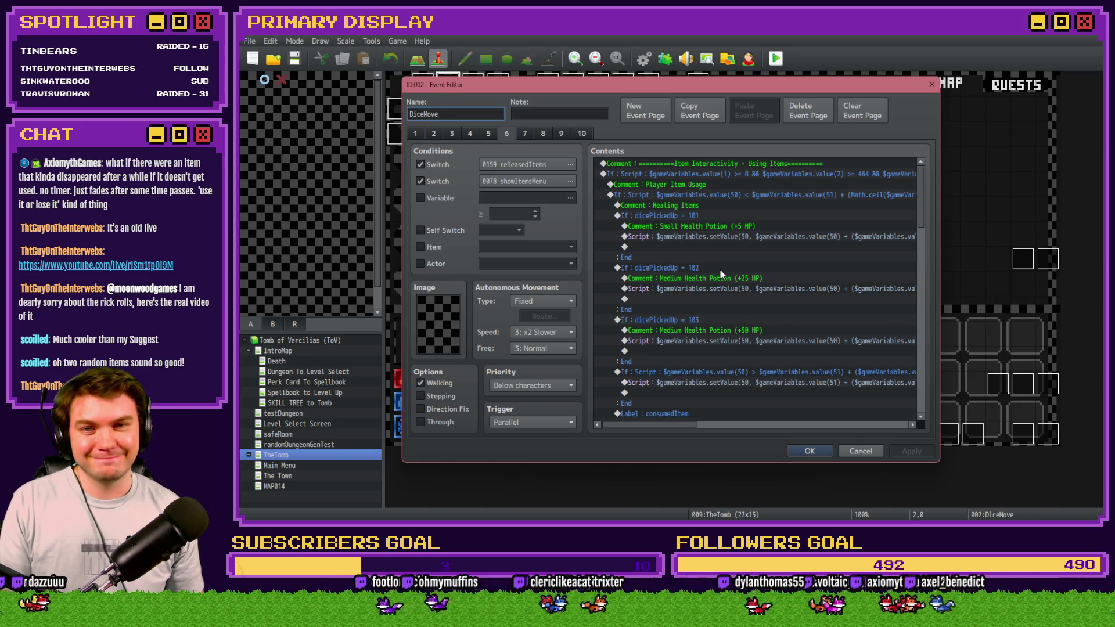
{"action": "key", "text": "alt+Tab"}
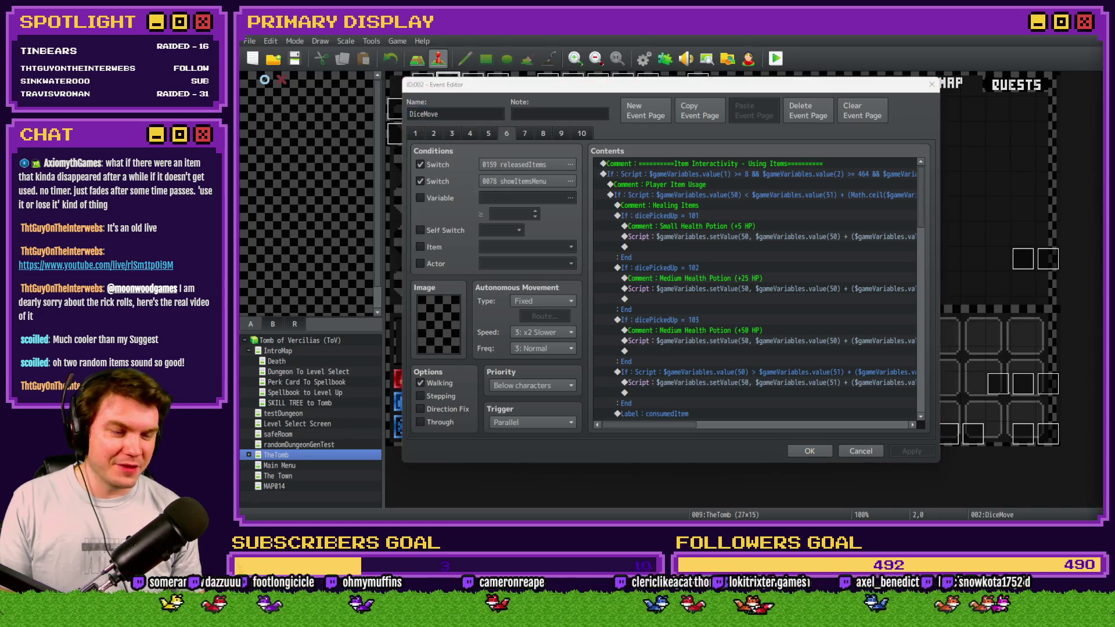
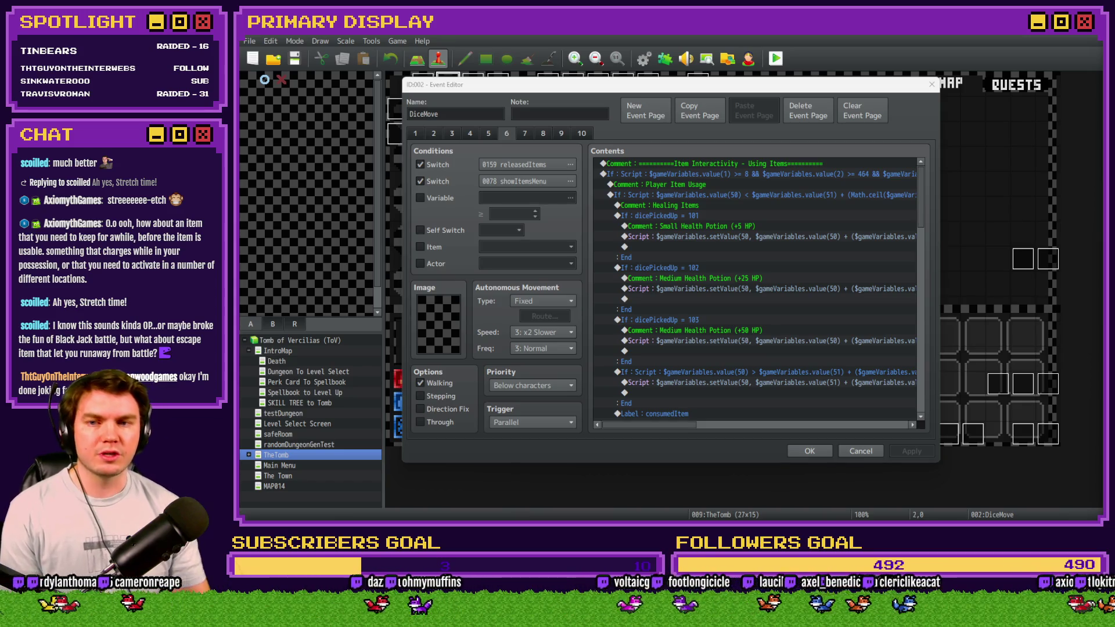
Step: Change the Random Sandwich 2 comment's second line to 'Could double your XP or cut it in half'
{"action": "scroll", "coordinate": [845, 335], "scroll_direction": "down", "scroll_amount": 7}
{"action": "scroll", "coordinate": [845, 333], "scroll_direction": "down", "scroll_amount": 10}
{"action": "scroll", "coordinate": [847, 331], "scroll_direction": "up", "scroll_amount": 3}
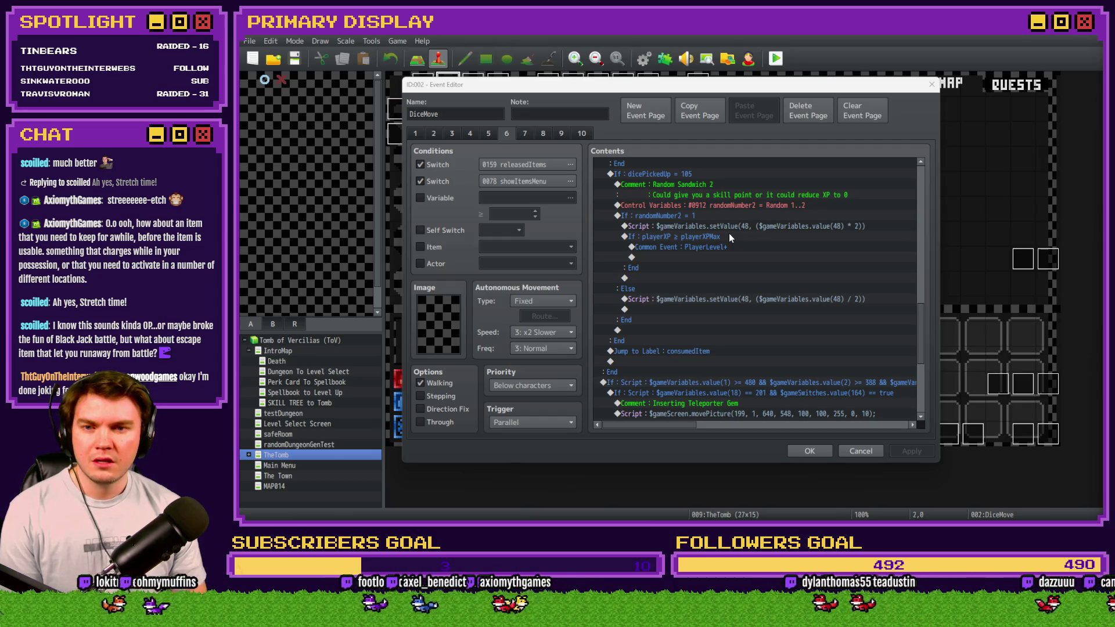
{"action": "scroll", "coordinate": [733, 240], "scroll_direction": "up", "scroll_amount": 2}
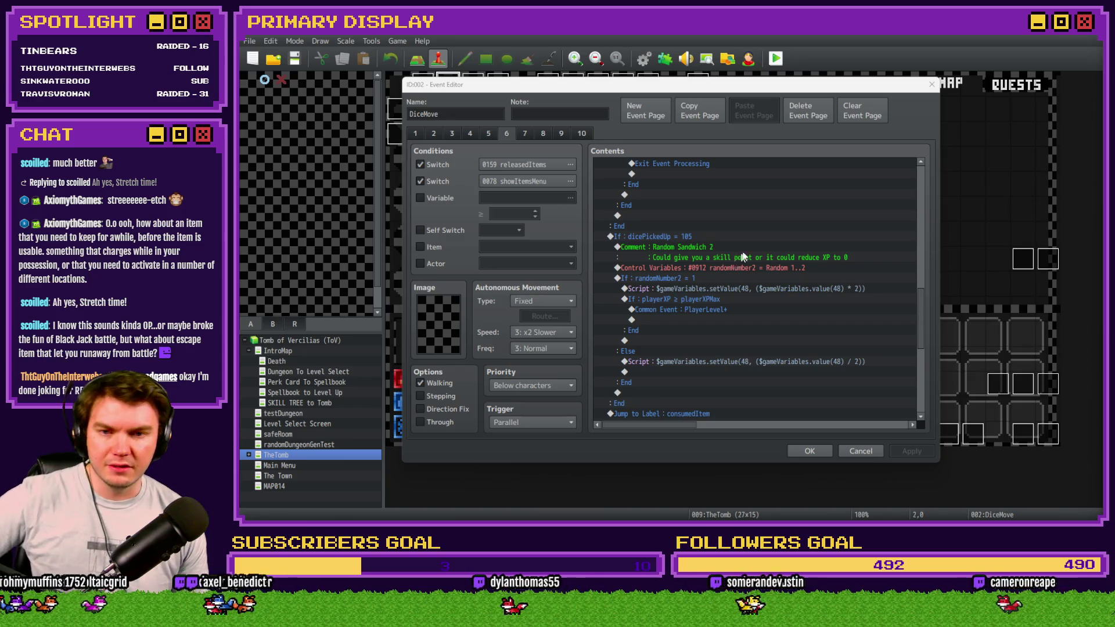
{"action": "left_click", "coordinate": [747, 259]}
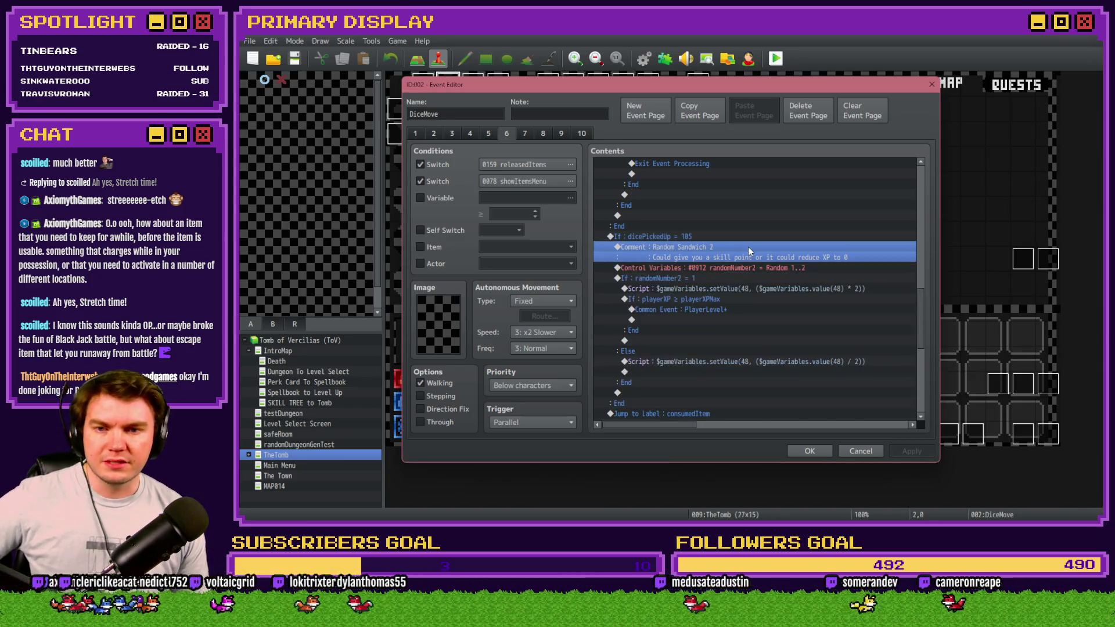
{"action": "double_click", "coordinate": [750, 257]}
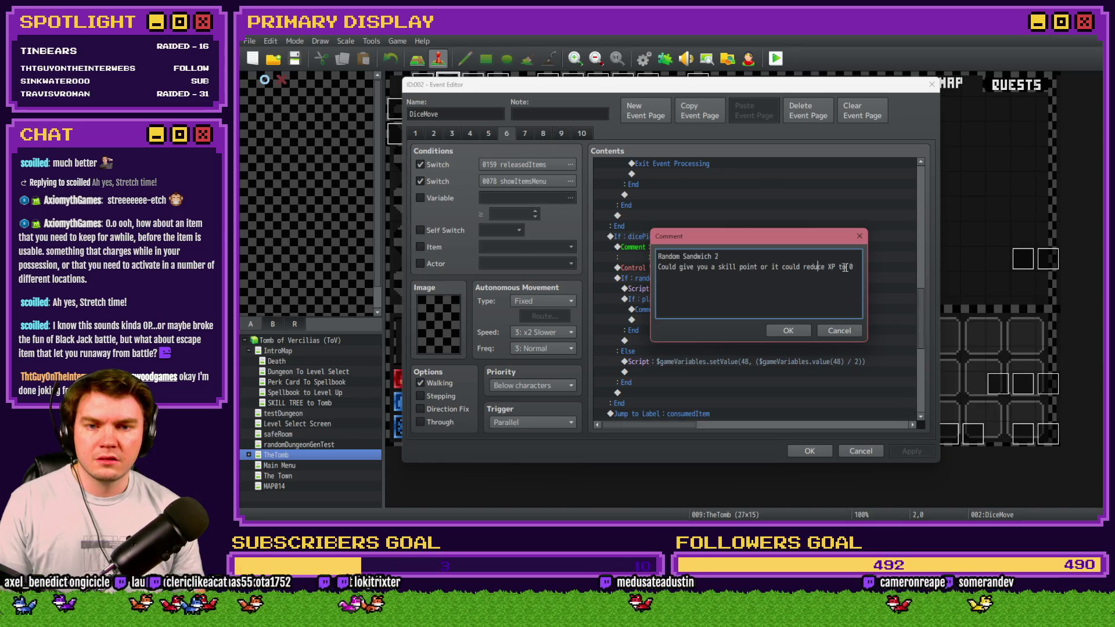
{"action": "left_click_drag", "start_coordinate": [853, 266], "coordinate": [657, 266]}
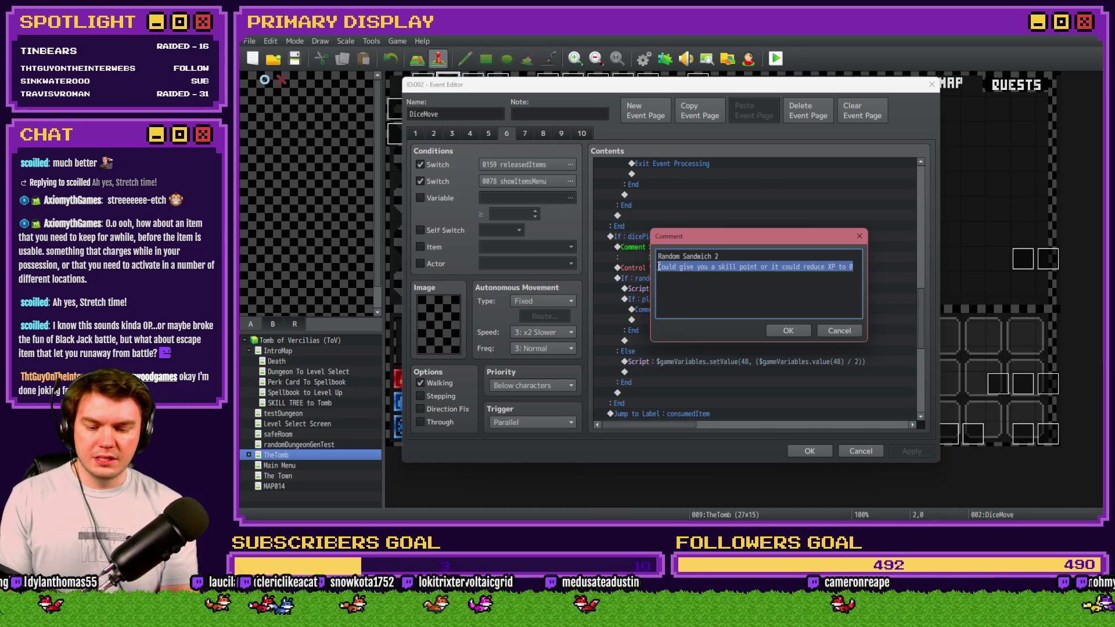
{"action": "type", "text": "Could double your XP"}
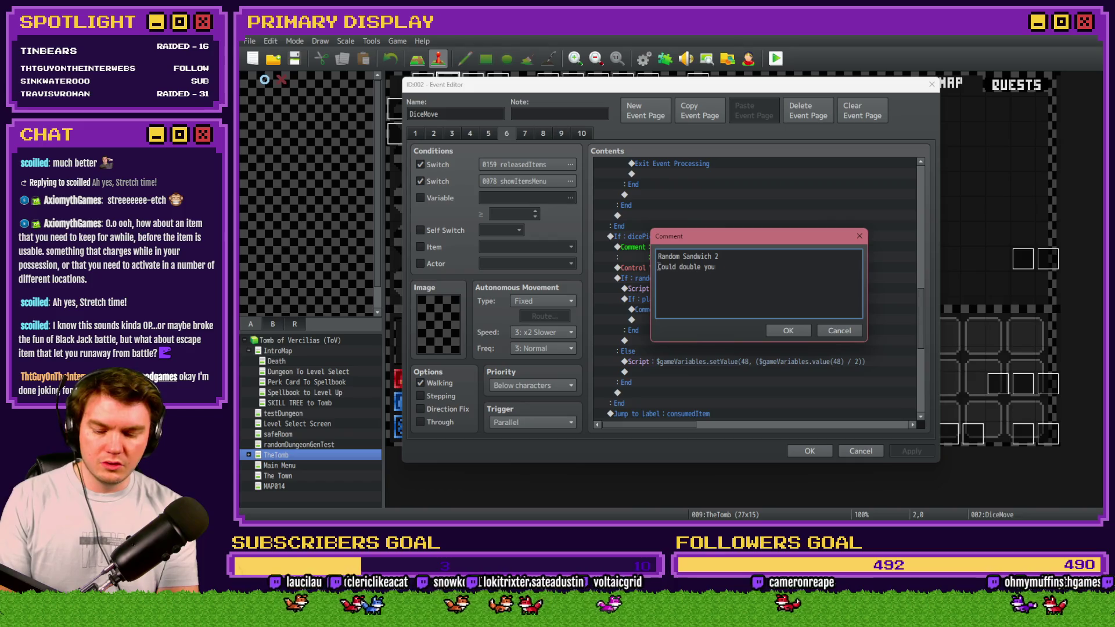
{"action": "type", "text": " or cut it"}
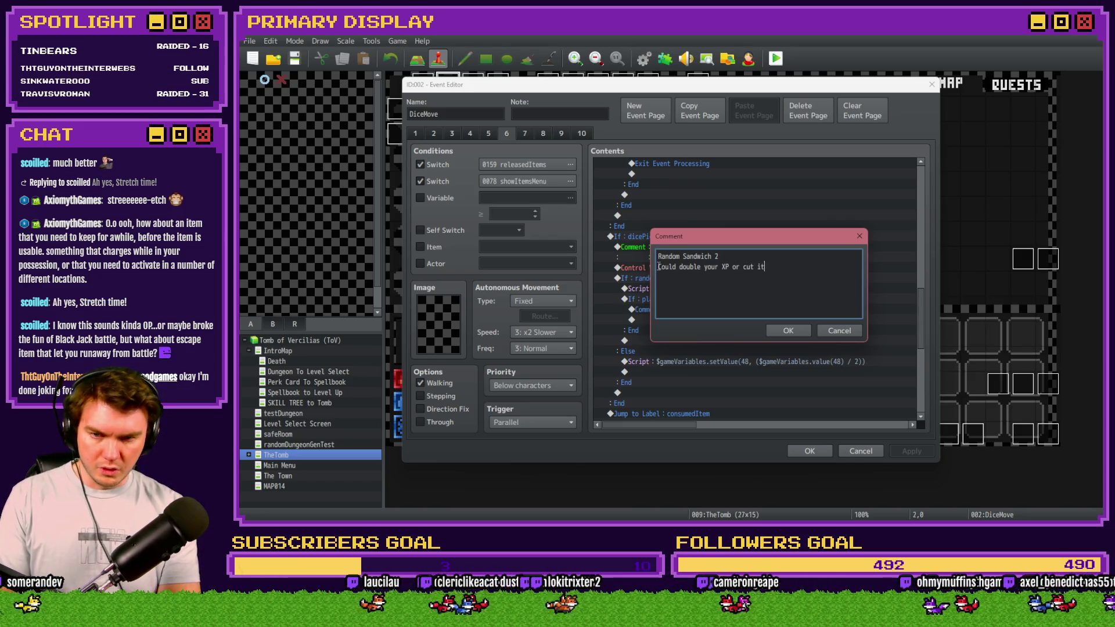
{"action": "type", "text": " in half"}
{"action": "key", "text": "ctrl+Return"}
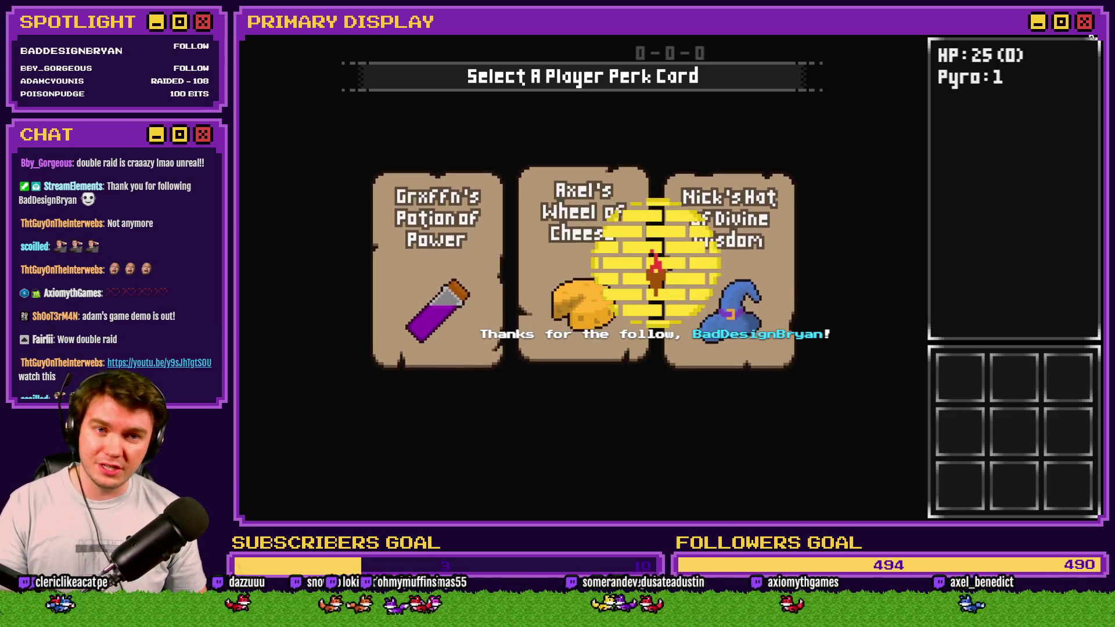
Step: Close the running Tomb of Vercilias playtest window
{"action": "left_click", "coordinate": [1092, 36]}
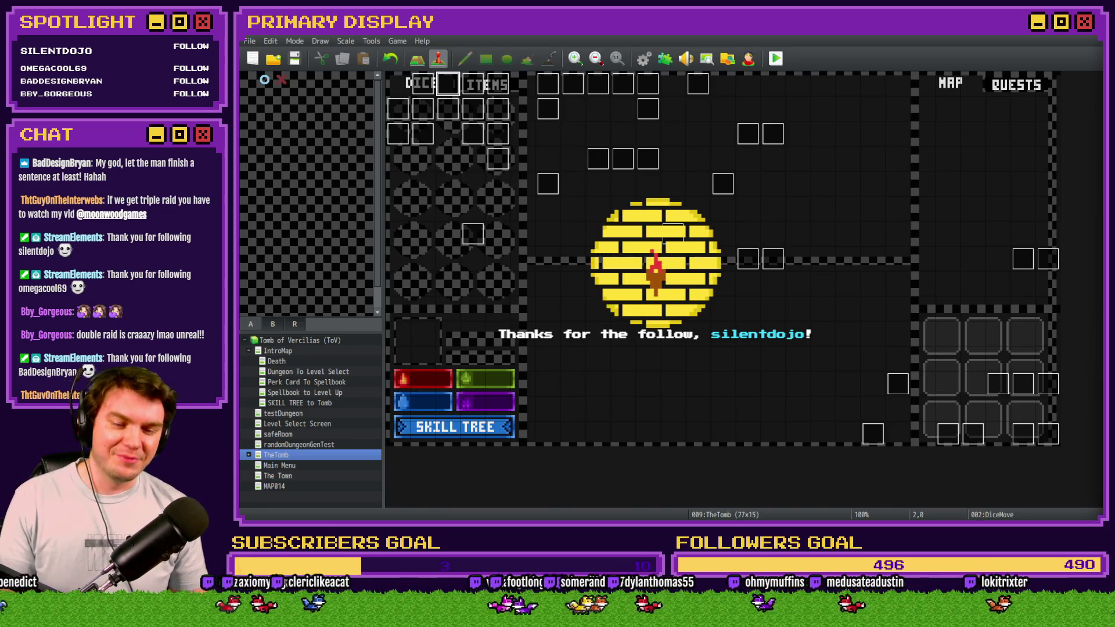
Step: View the ToV_Logo_New.psdc title-screen artwork in Photoshop, then return to the game editor
{"action": "key", "text": "alt+Tab"}
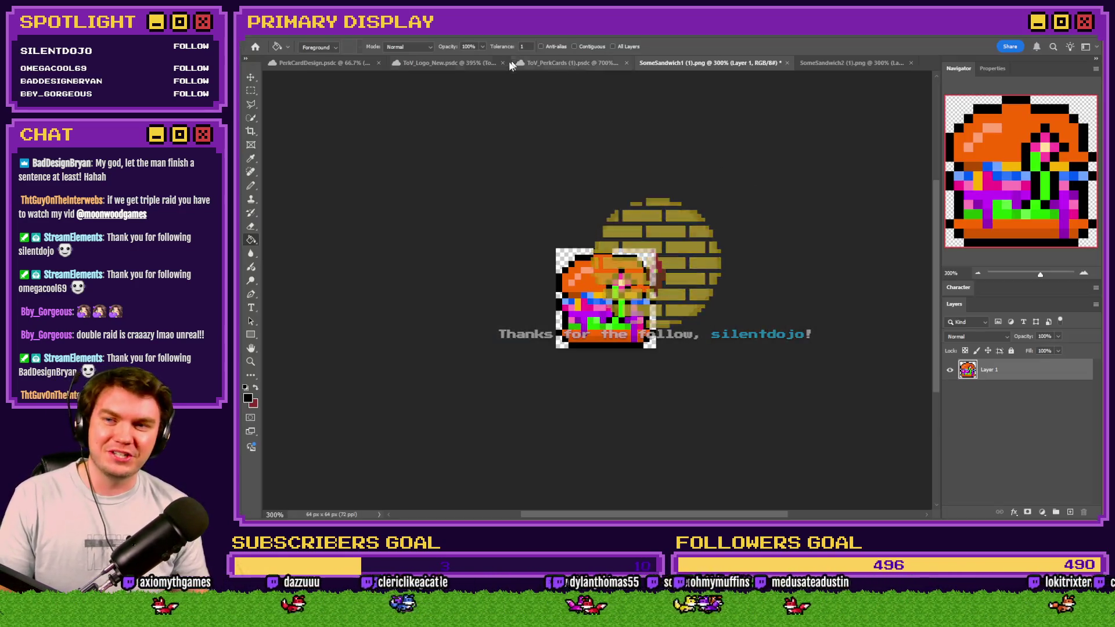
{"action": "key", "text": "ctrl+shift+Tab"}
{"action": "key", "text": "ctrl+shift+Tab"}
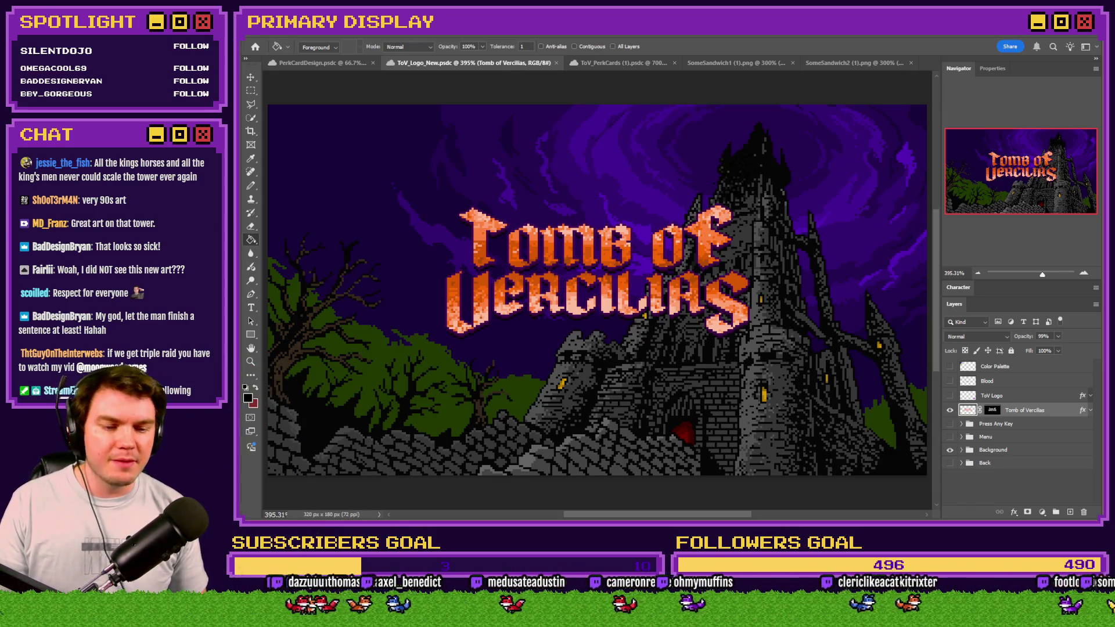
{"action": "key", "text": "alt+Tab"}
Step: Start a playtest and take the Potion of Power perk card
{"action": "left_click", "coordinate": [776, 59]}
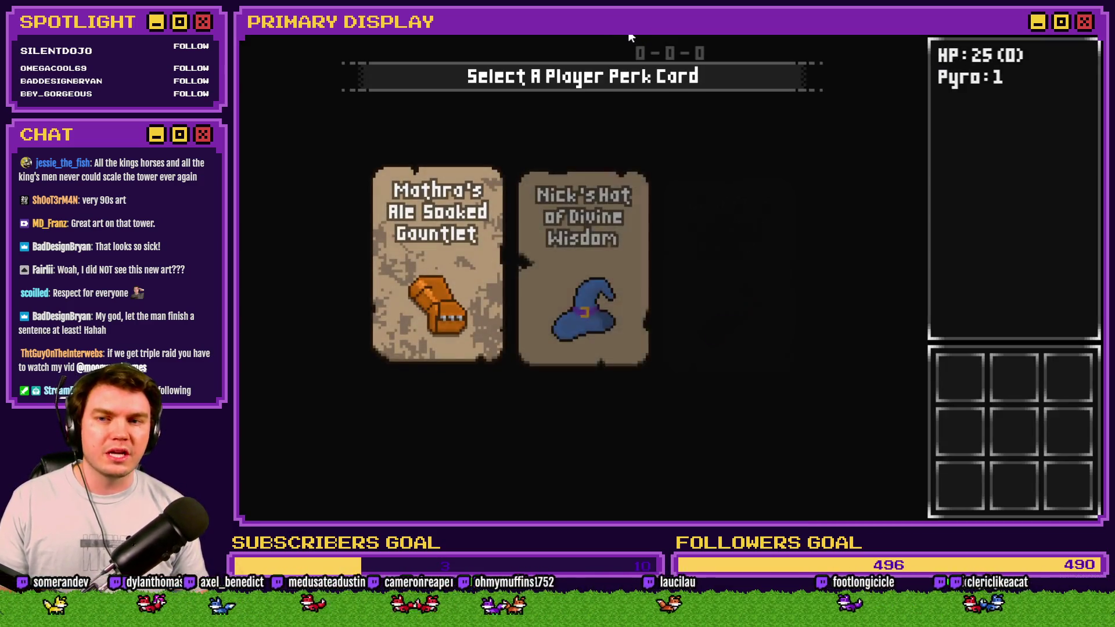
{"action": "left_click", "coordinate": [715, 200]}
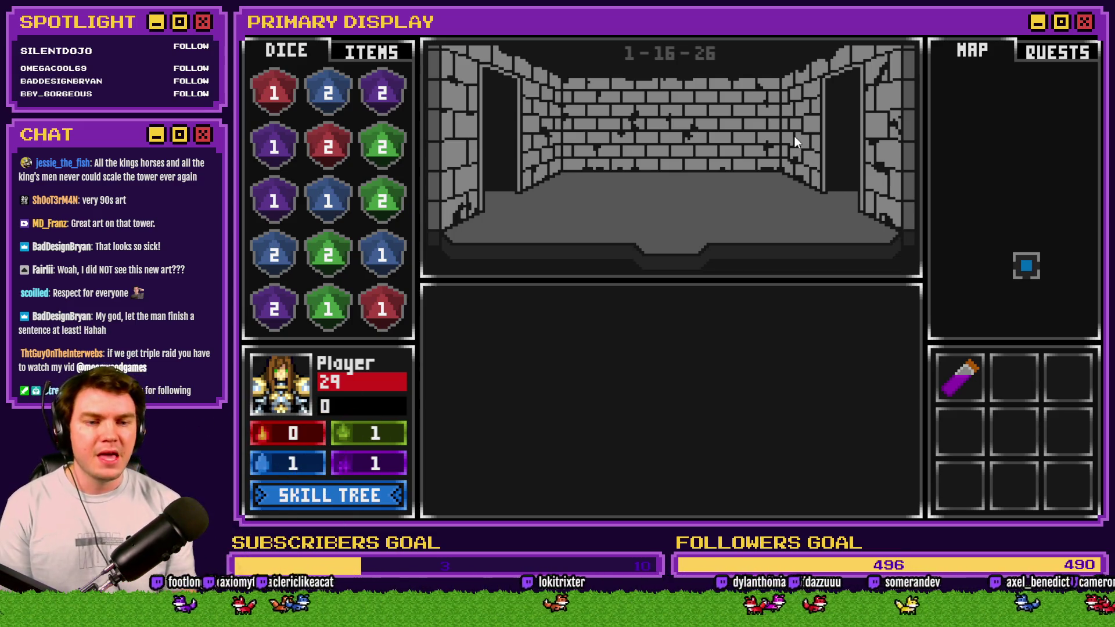
Step: Step forward along the dungeon corridor to trigger the orc card battle
{"action": "key", "text": "w"}
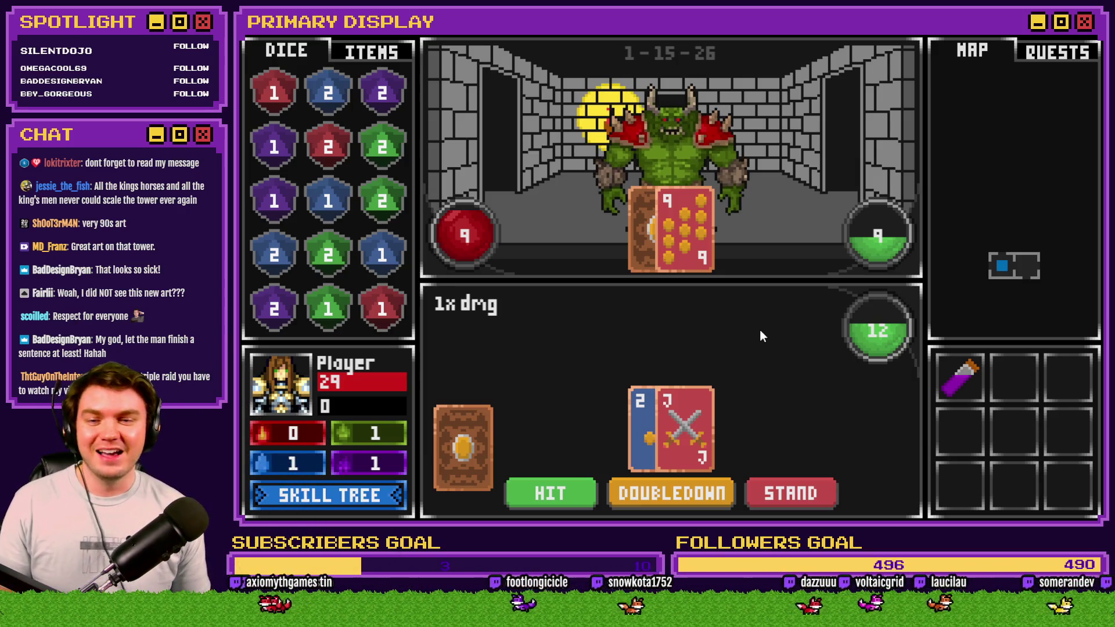
Step: Hit twice, split the pair of Jacks, stand against the orc, and check the items inventory
{"action": "left_click", "coordinate": [569, 496]}
{"action": "left_click", "coordinate": [546, 485]}
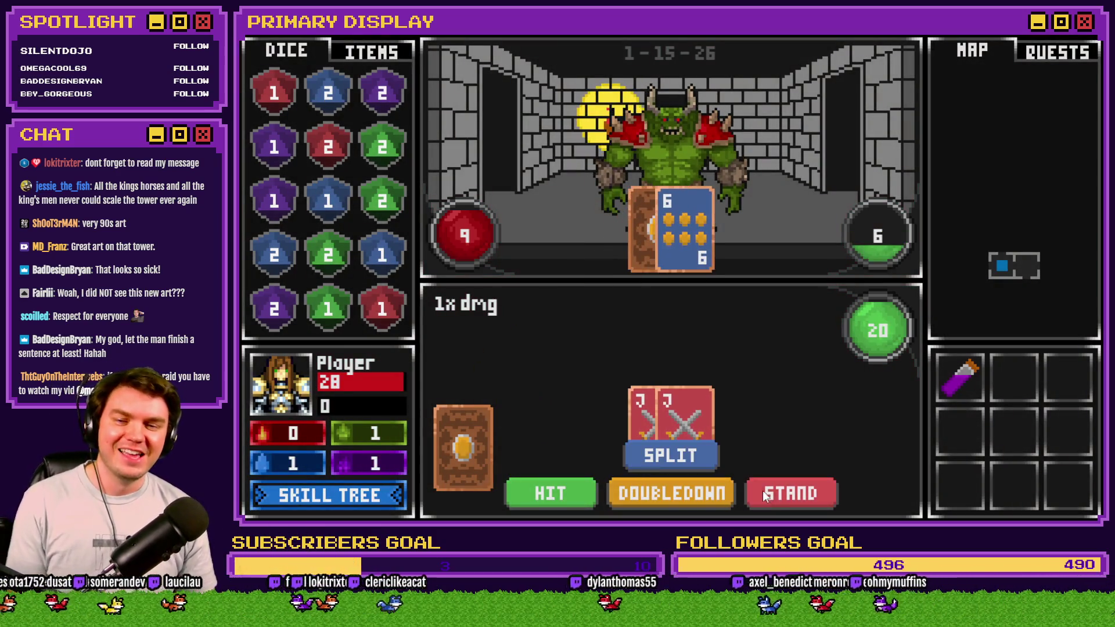
{"action": "left_click", "coordinate": [713, 456]}
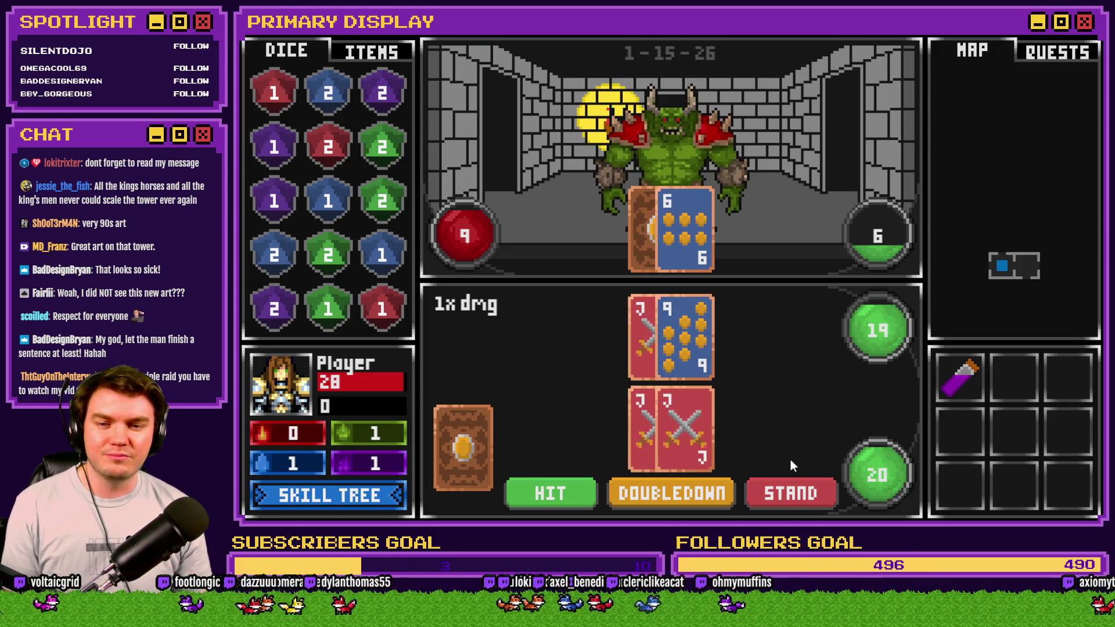
{"action": "left_click", "coordinate": [800, 489]}
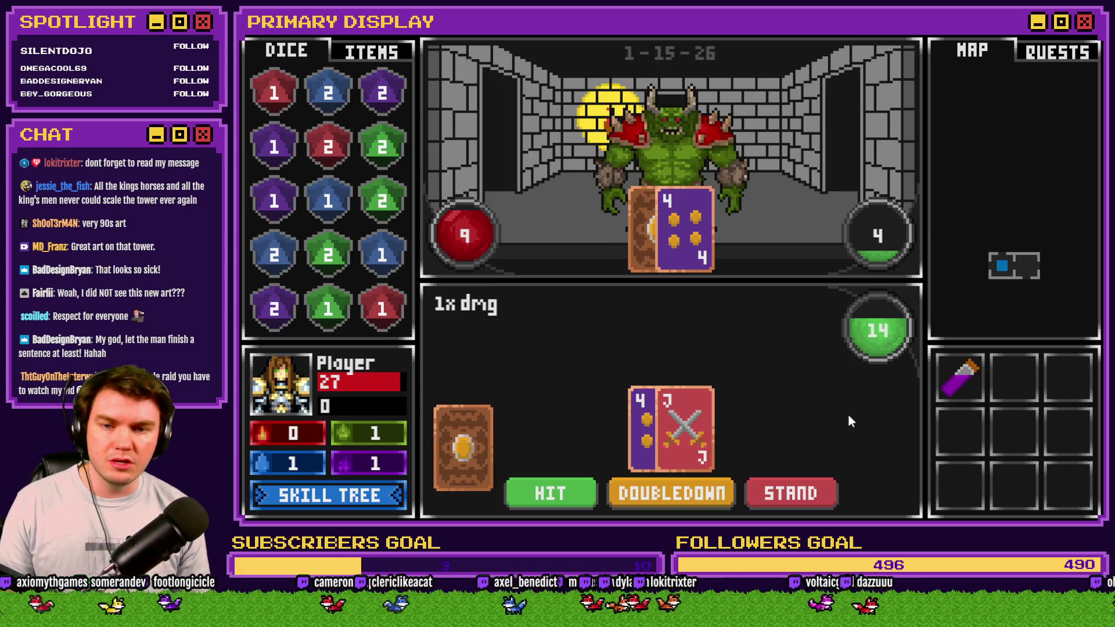
{"action": "left_click", "coordinate": [381, 57]}
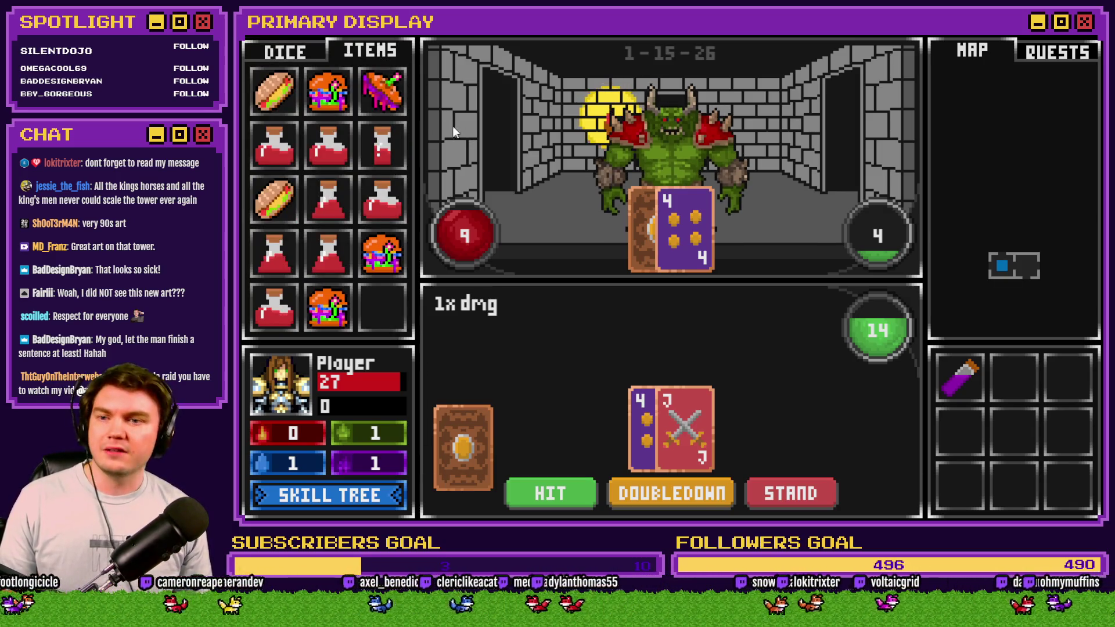
{"action": "mouse_move", "coordinate": [366, 212]}
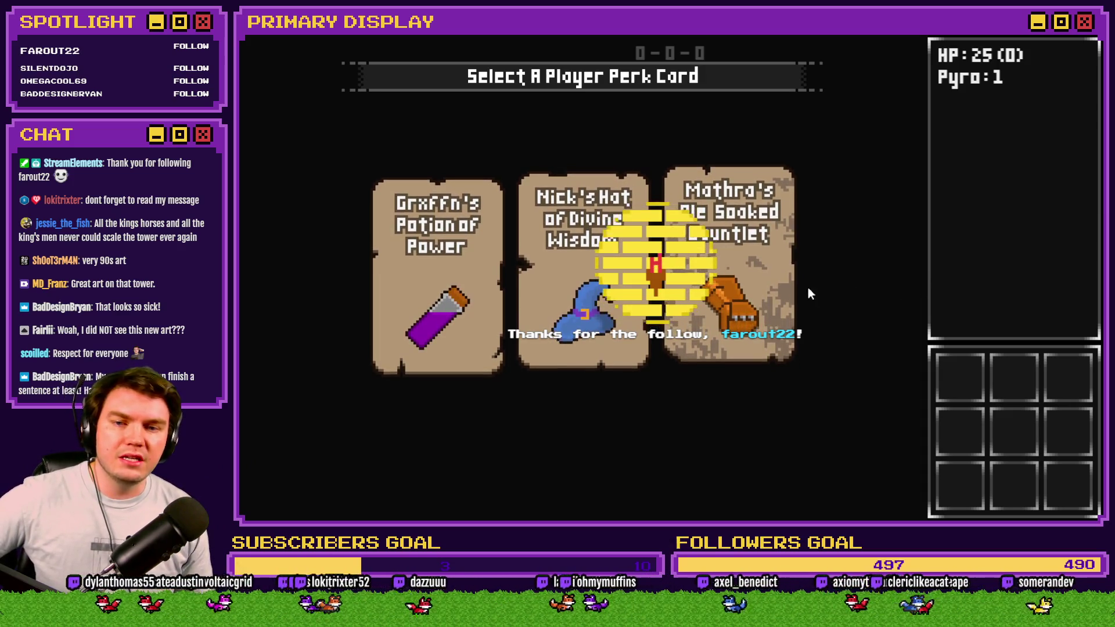
Step: Choose the Potion of Power perk card, then the Fantastic Scroll perk card
{"action": "mouse_move", "coordinate": [782, 292]}
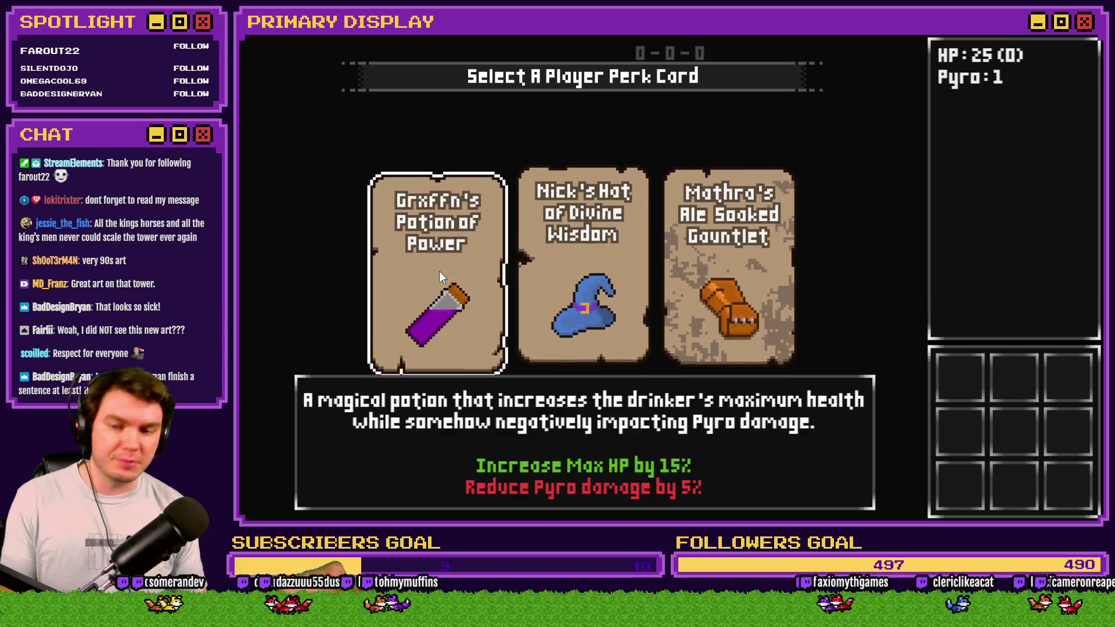
{"action": "left_click", "coordinate": [439, 270]}
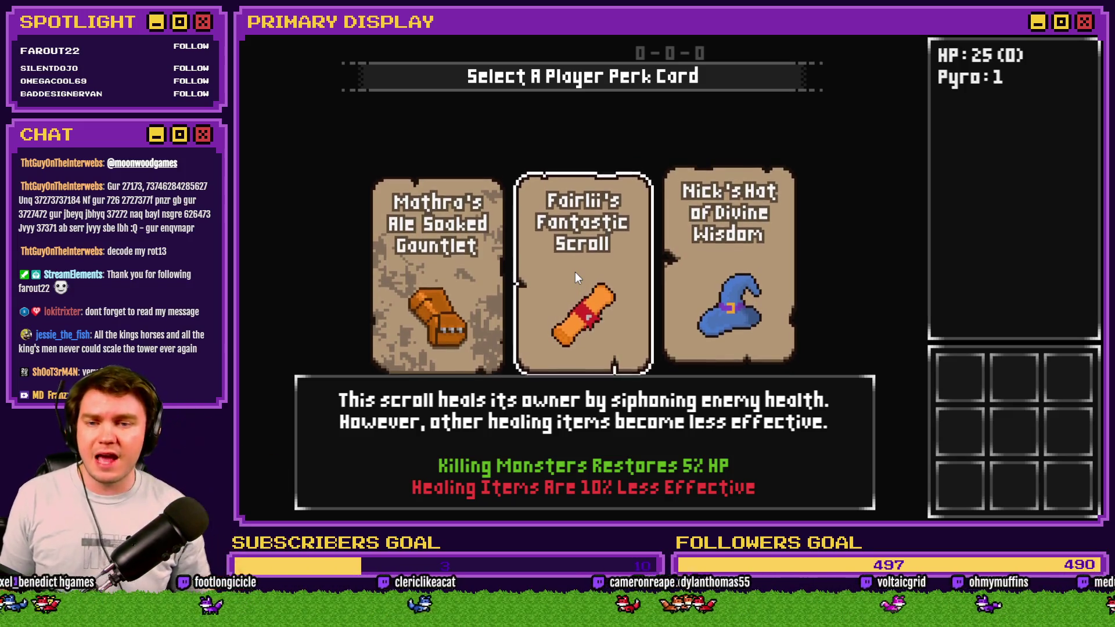
{"action": "left_click", "coordinate": [575, 273]}
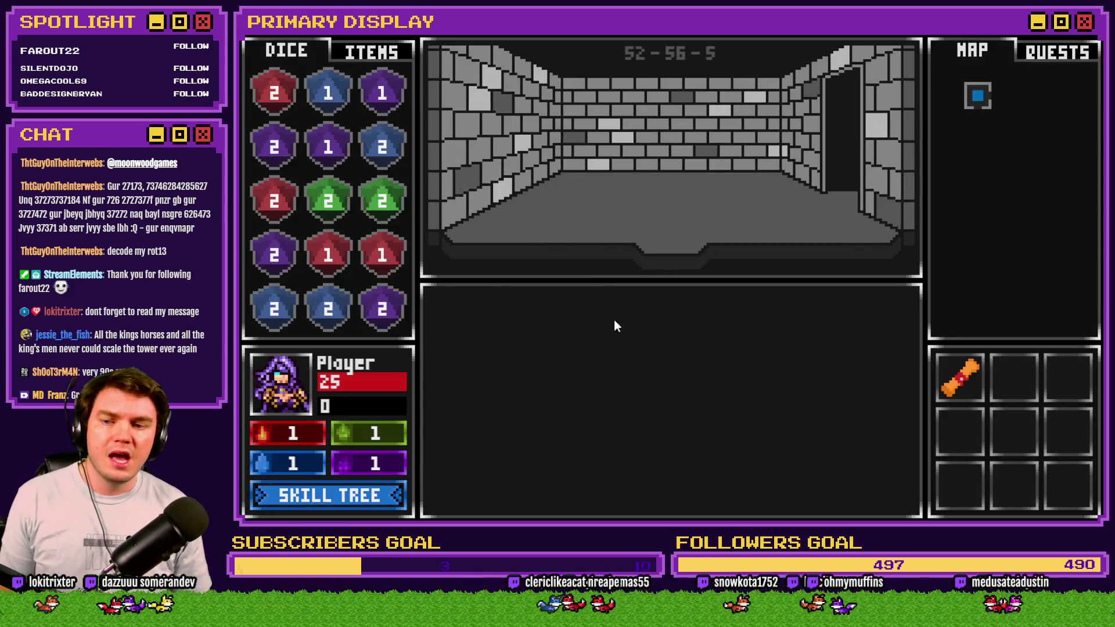
Step: Look over the skill tree, step into the skull enemy's room, then close the game
{"action": "left_click", "coordinate": [375, 499]}
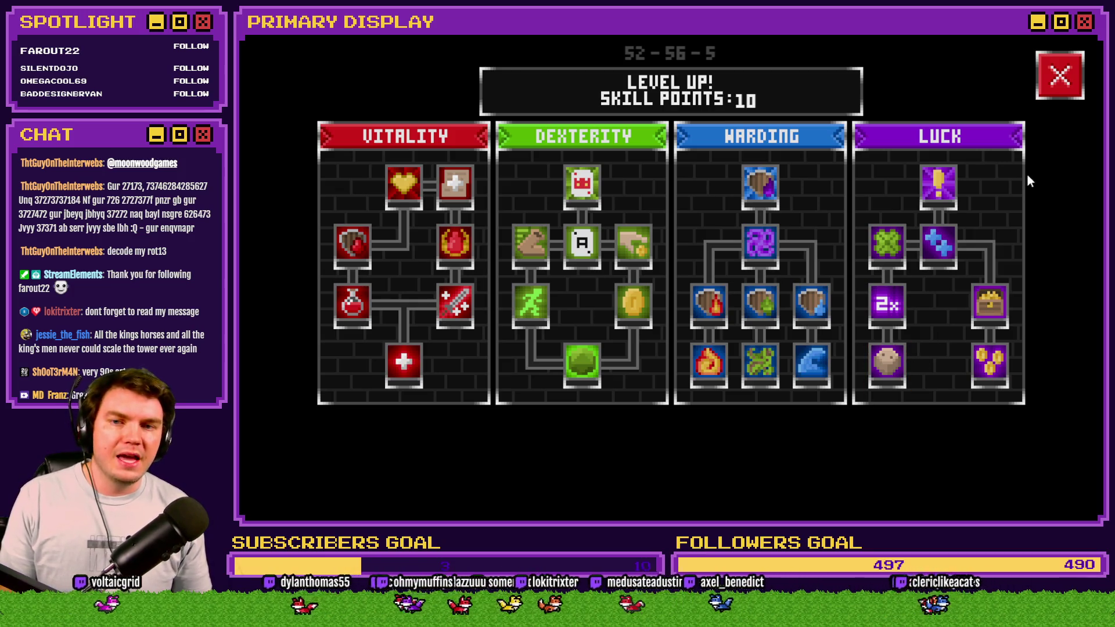
{"action": "left_click", "coordinate": [1057, 87]}
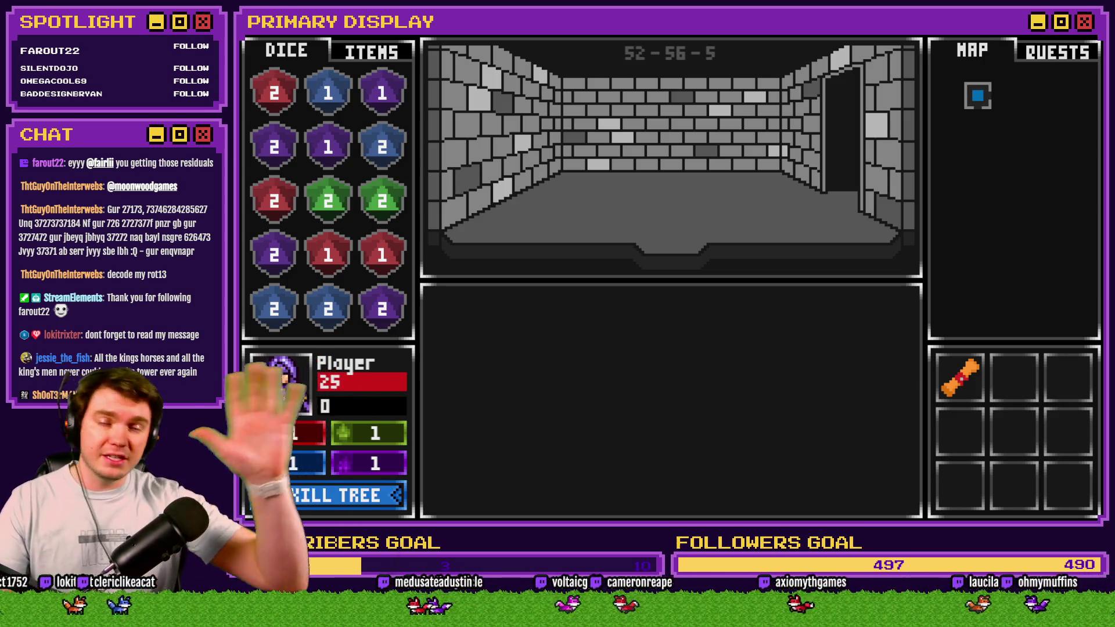
{"action": "key", "text": "w"}
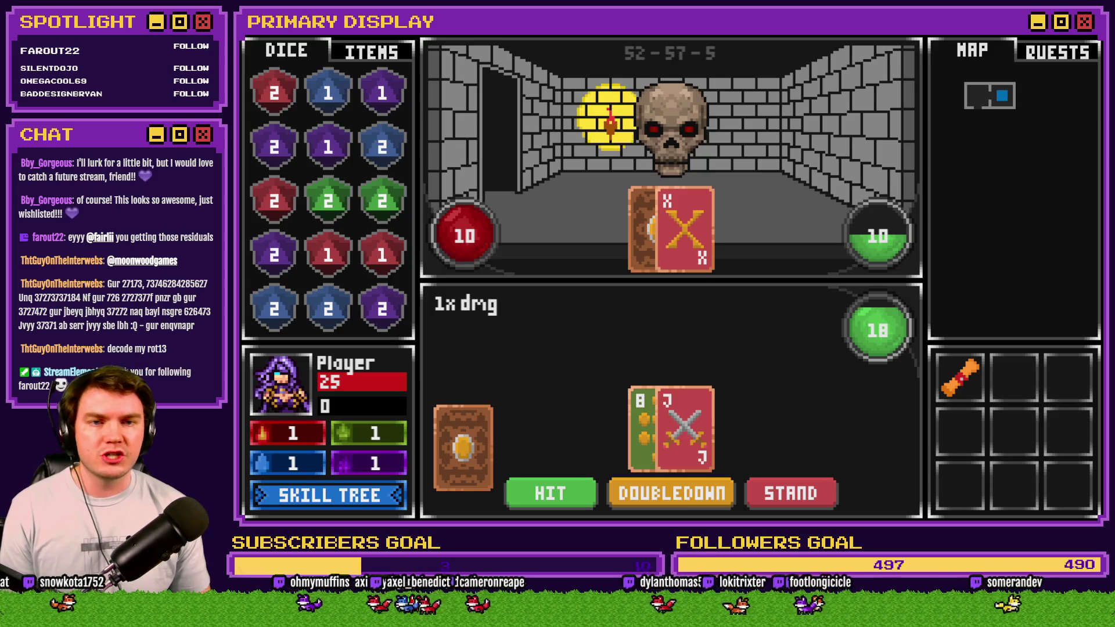
{"action": "left_click", "coordinate": [1085, 29]}
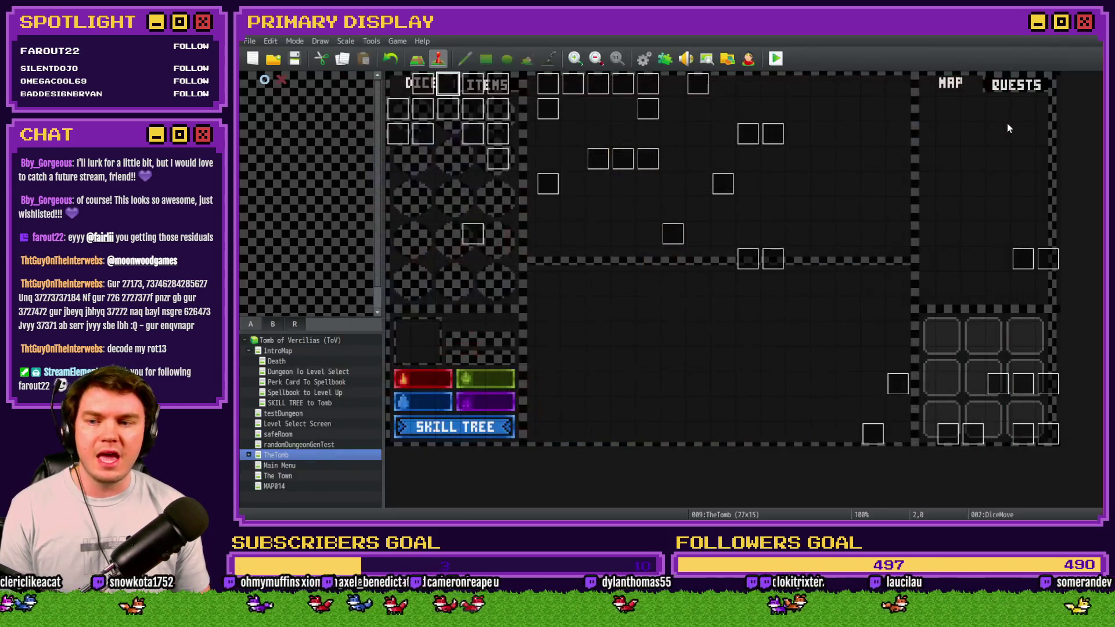
Step: Make The Town's top-left tile the player start, then save and launch a playtest
{"action": "left_click", "coordinate": [279, 475]}
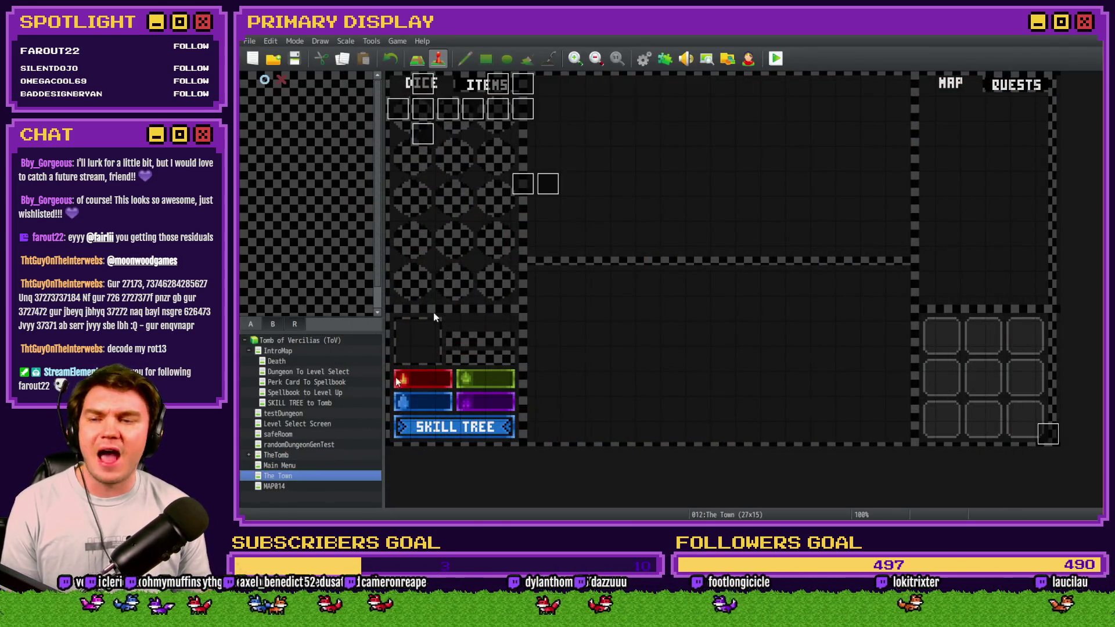
{"action": "right_click", "coordinate": [399, 86]}
{"action": "mouse_move", "coordinate": [494, 221]}
{"action": "left_click", "coordinate": [531, 225]}
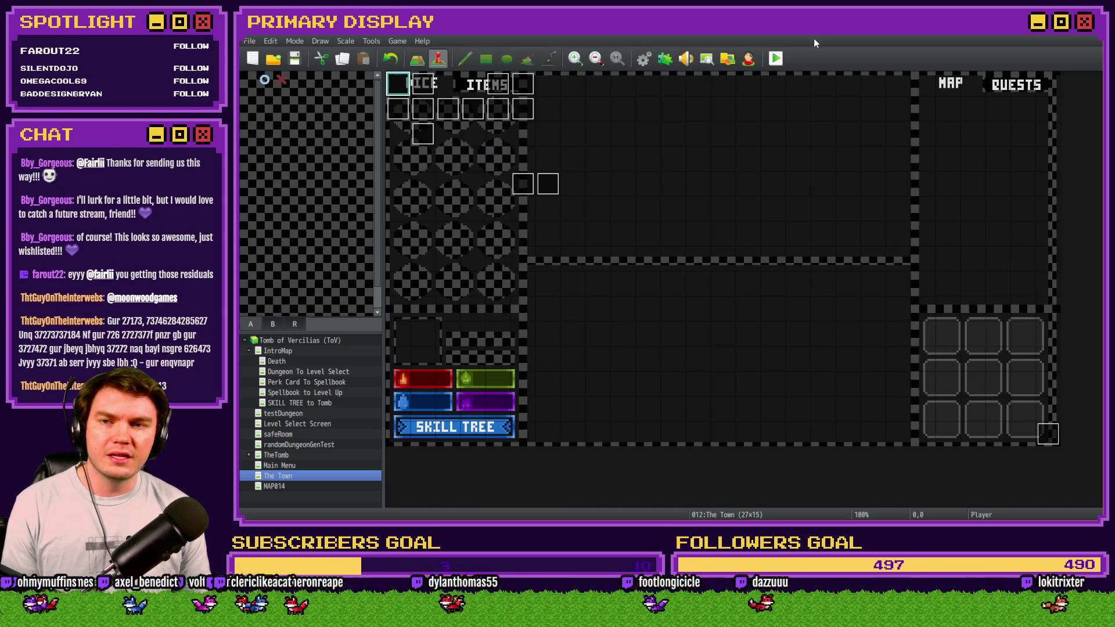
{"action": "left_click", "coordinate": [773, 59]}
{"action": "left_click", "coordinate": [627, 292]}
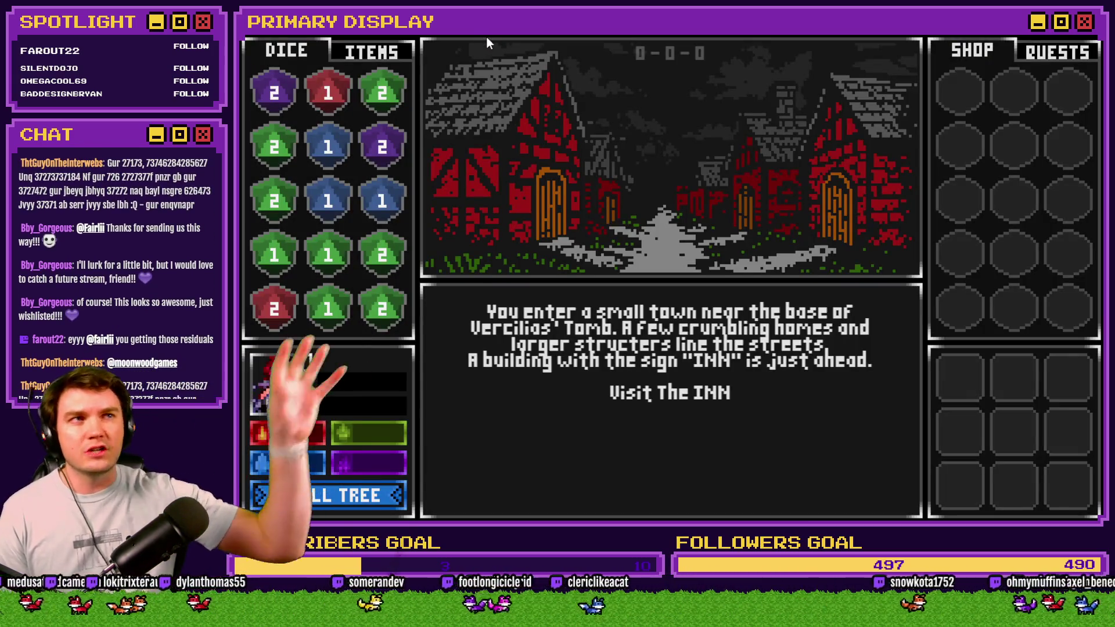
Step: Visit and leave the inn, Mages Guild, church and tavern in the town
{"action": "left_click", "coordinate": [699, 392]}
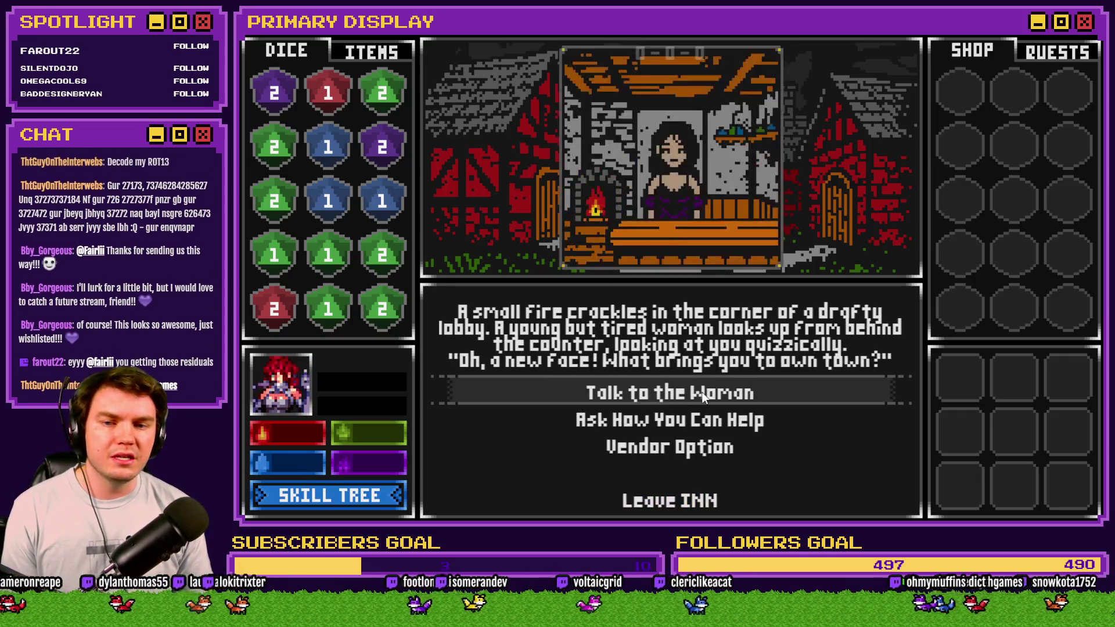
{"action": "left_click", "coordinate": [691, 504]}
{"action": "left_click", "coordinate": [692, 433]}
{"action": "left_click", "coordinate": [696, 503]}
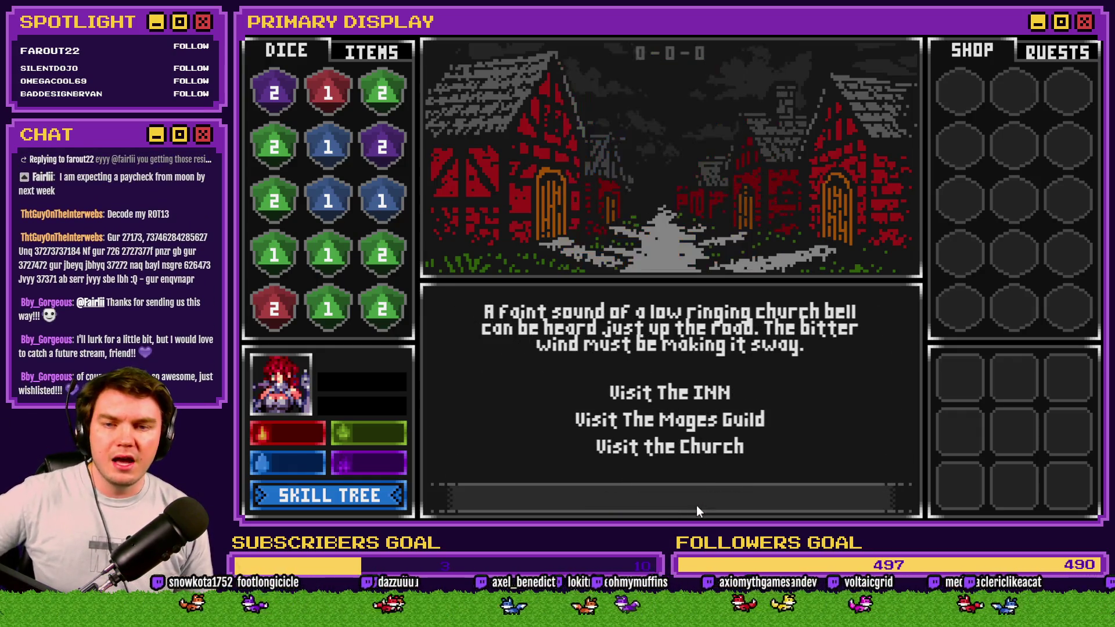
{"action": "left_click", "coordinate": [693, 450]}
{"action": "left_click", "coordinate": [691, 503]}
{"action": "left_click", "coordinate": [694, 472]}
{"action": "left_click", "coordinate": [694, 503]}
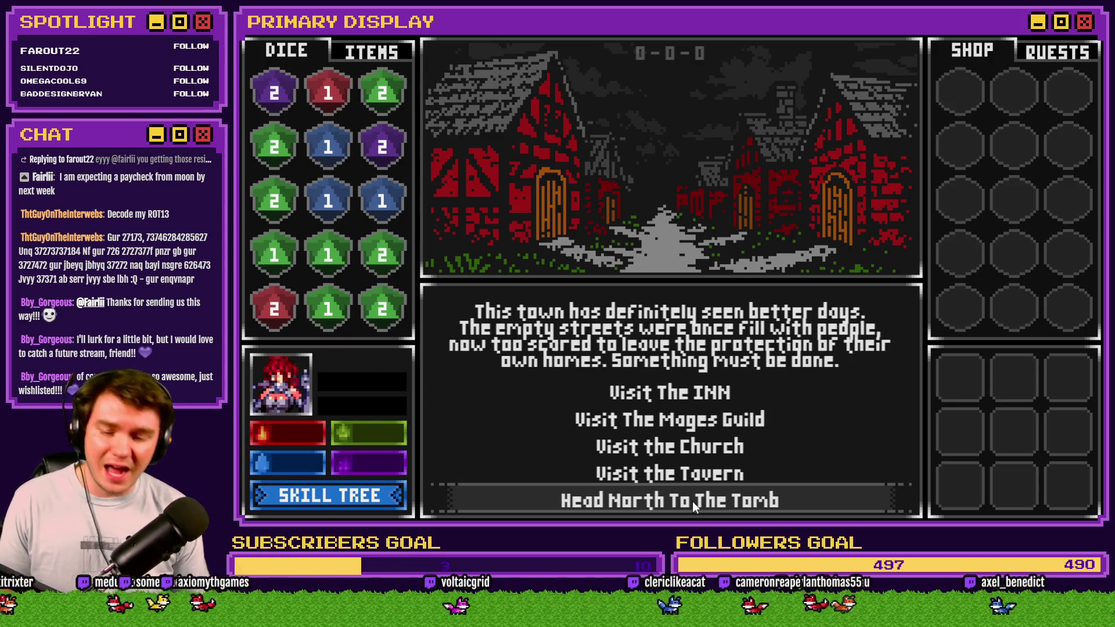
Step: Head north toward the tomb, quit the playtest, and reopen TheTomb map
{"action": "left_click", "coordinate": [693, 500]}
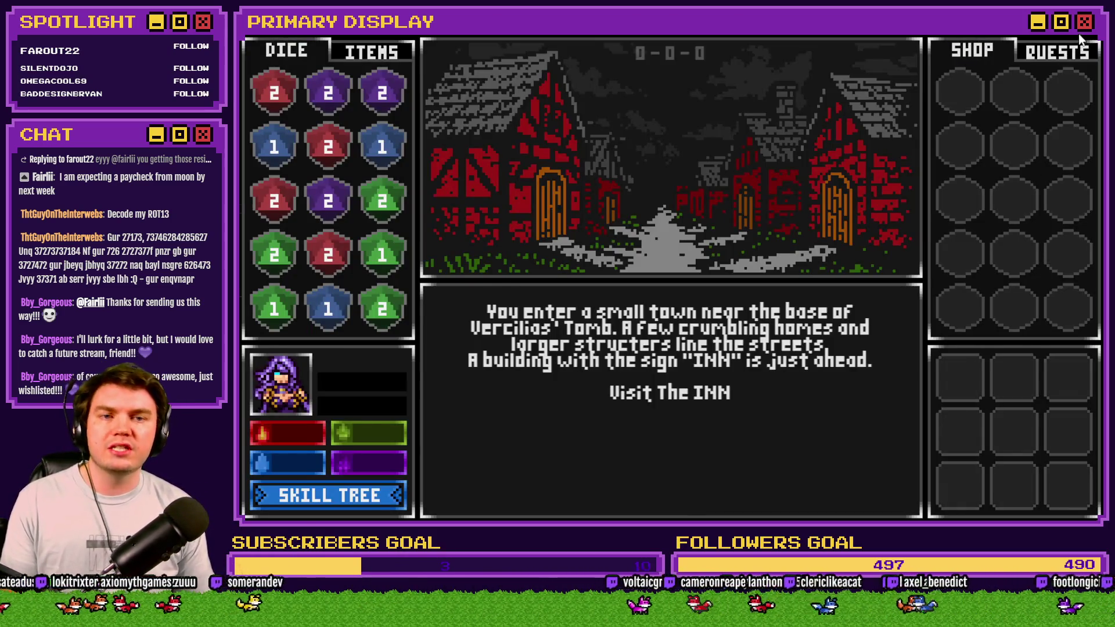
{"action": "key", "text": "alt+F4"}
{"action": "left_click", "coordinate": [283, 455]}
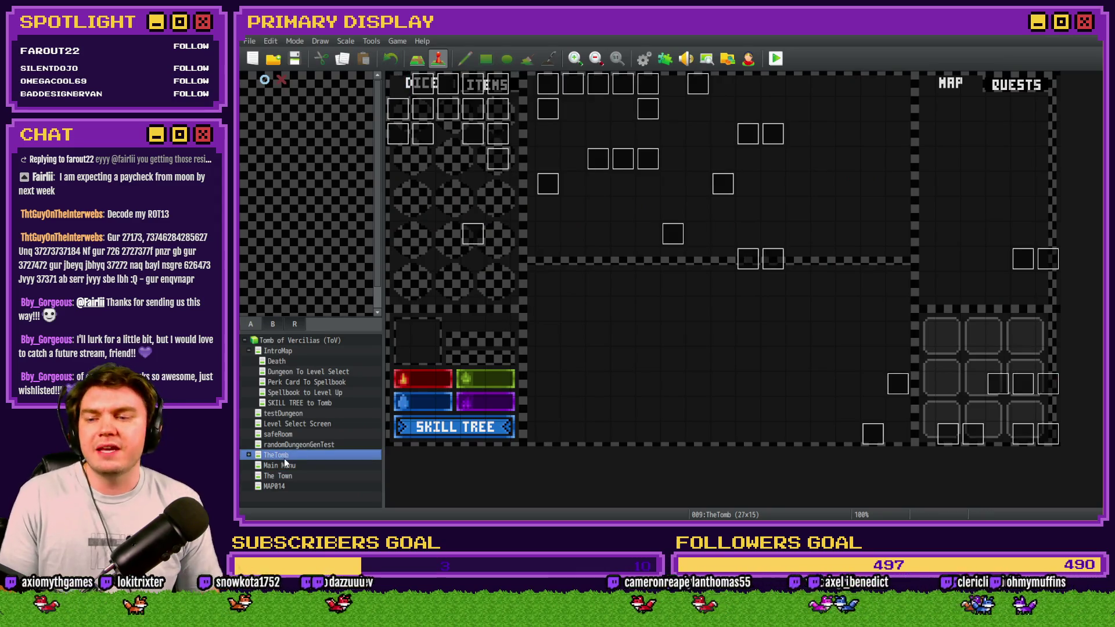
Step: Make the Perk Card To Spellbook map's top-left tile the player starting position
{"action": "left_click", "coordinate": [312, 383]}
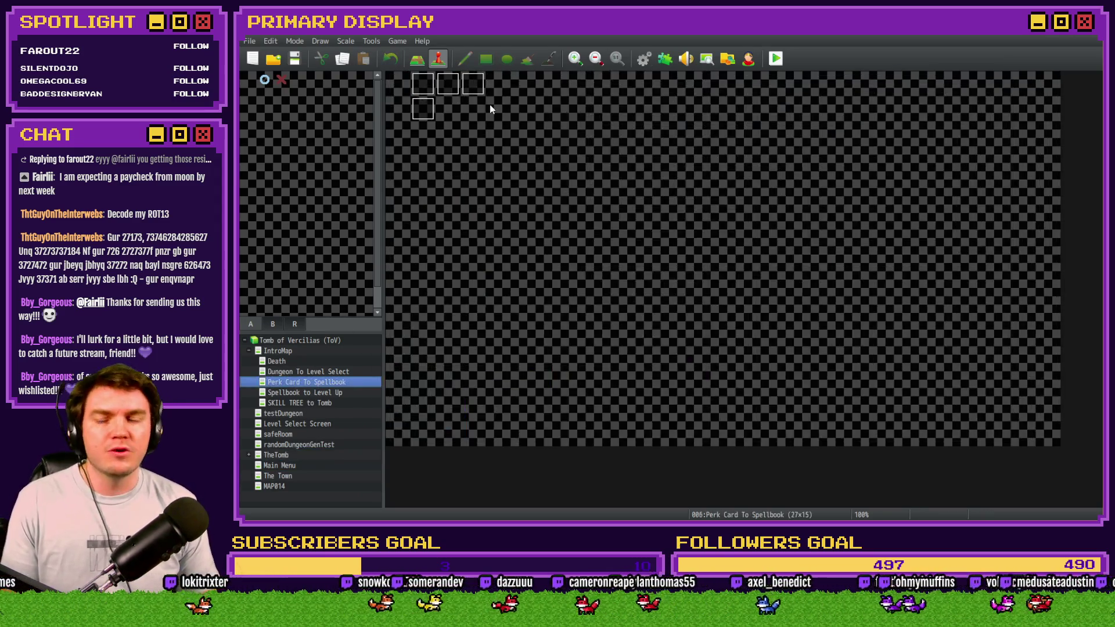
{"action": "right_click", "coordinate": [406, 87]}
{"action": "left_click", "coordinate": [545, 228]}
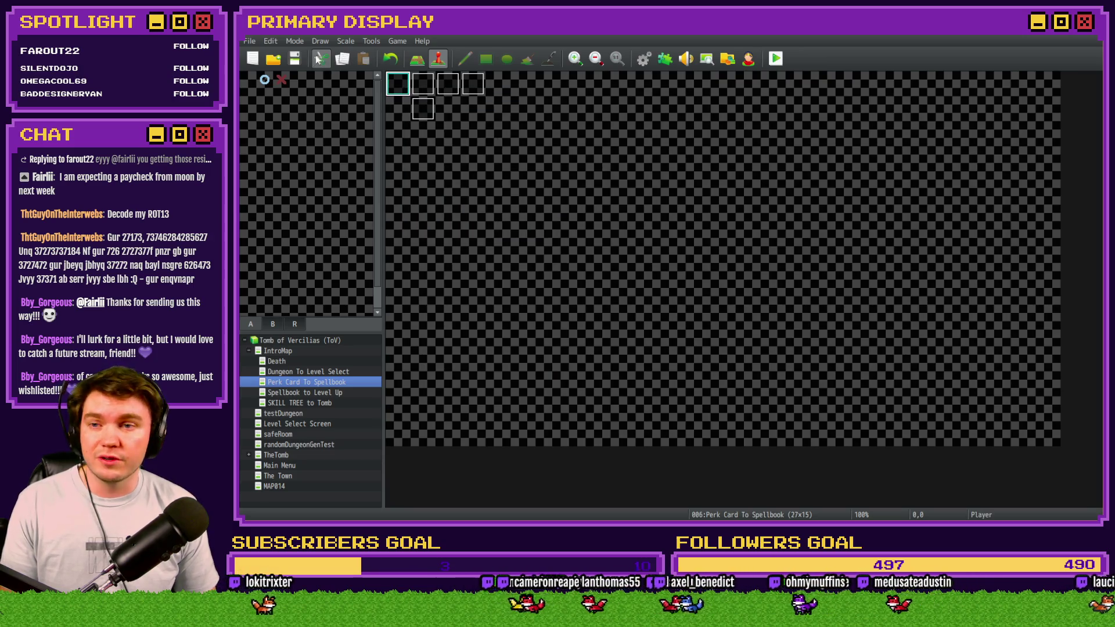
Step: Playtest from that map, take the wizard hat perk card, then close the game
{"action": "left_click", "coordinate": [767, 63]}
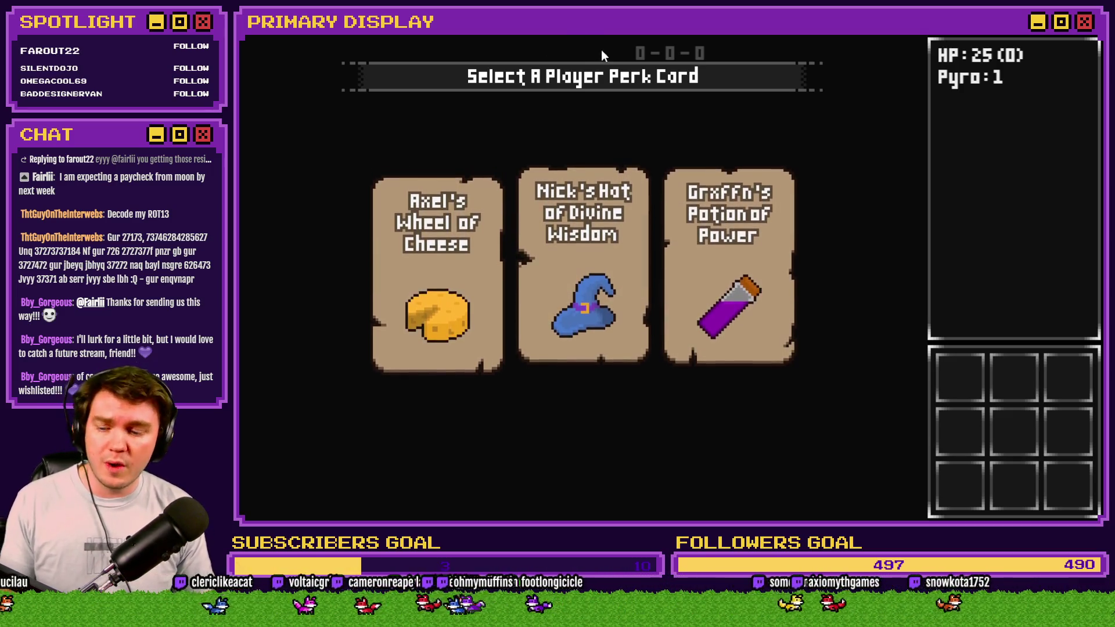
{"action": "left_click", "coordinate": [615, 229]}
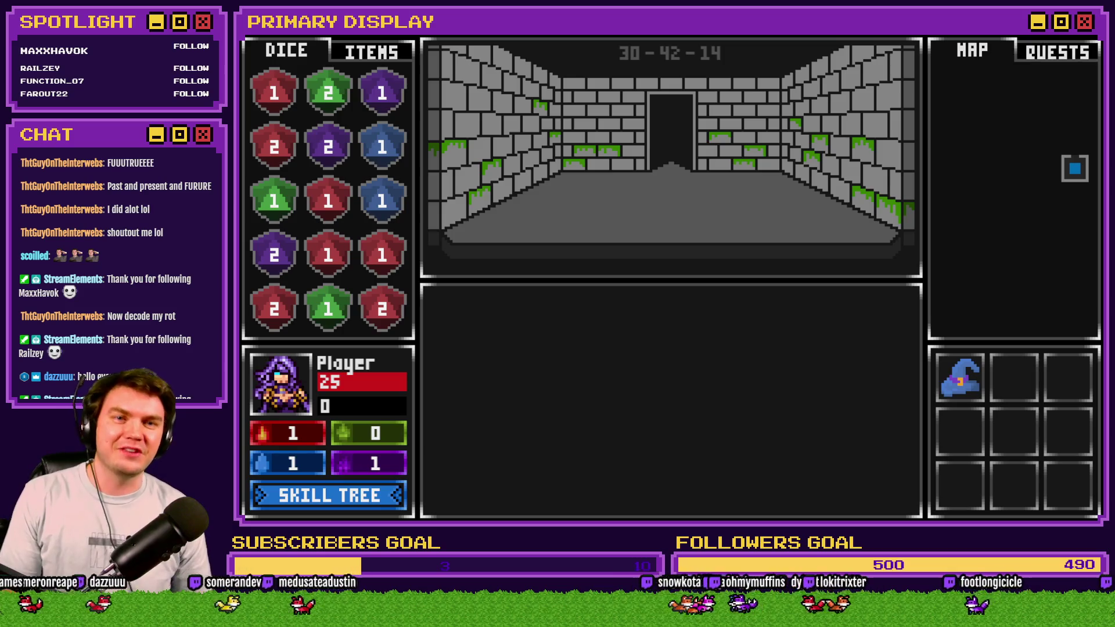
{"action": "key", "text": "alt+F4"}
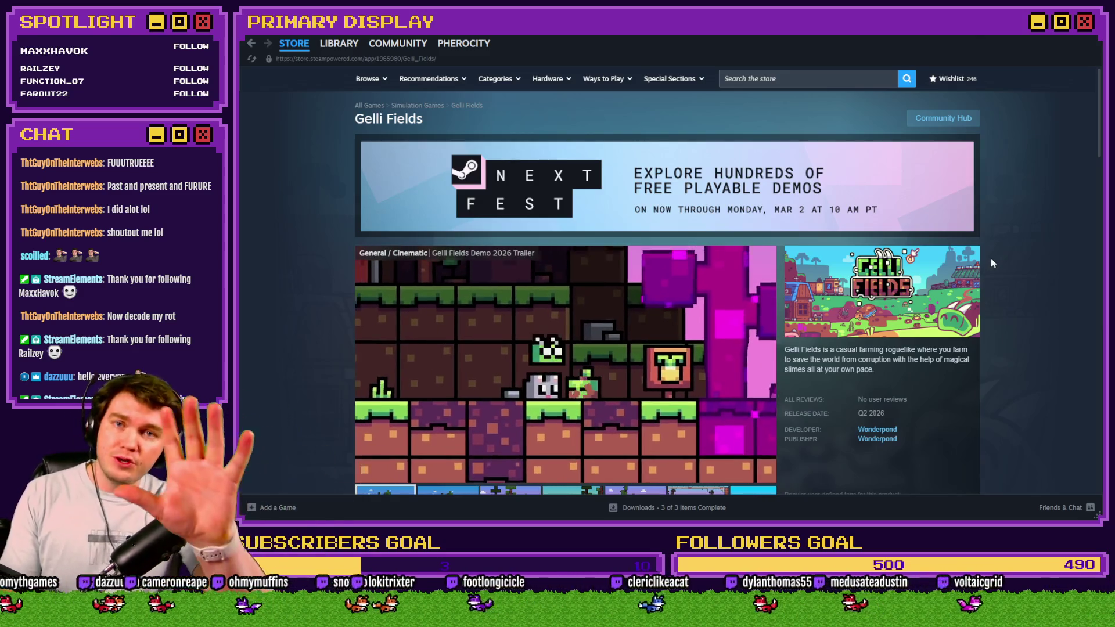
Step: Pause the Gelli Fields demo trailer on its Steam store page and minimise Steam
{"action": "scroll", "coordinate": [1002, 267], "scroll_direction": "down", "scroll_amount": 1}
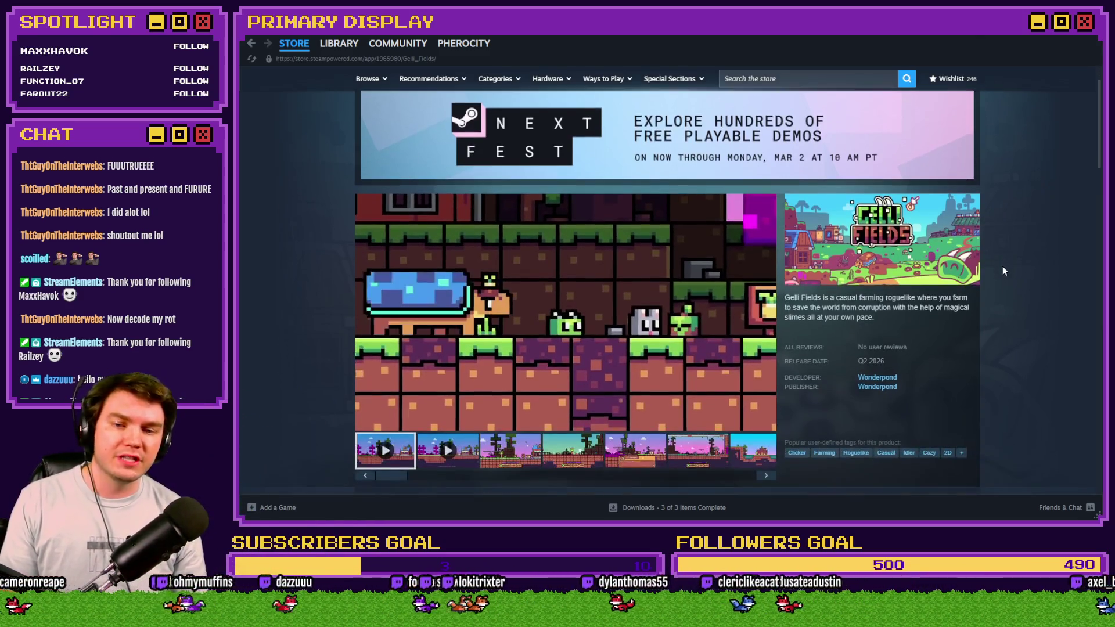
{"action": "scroll", "coordinate": [1003, 268], "scroll_direction": "down", "scroll_amount": 3}
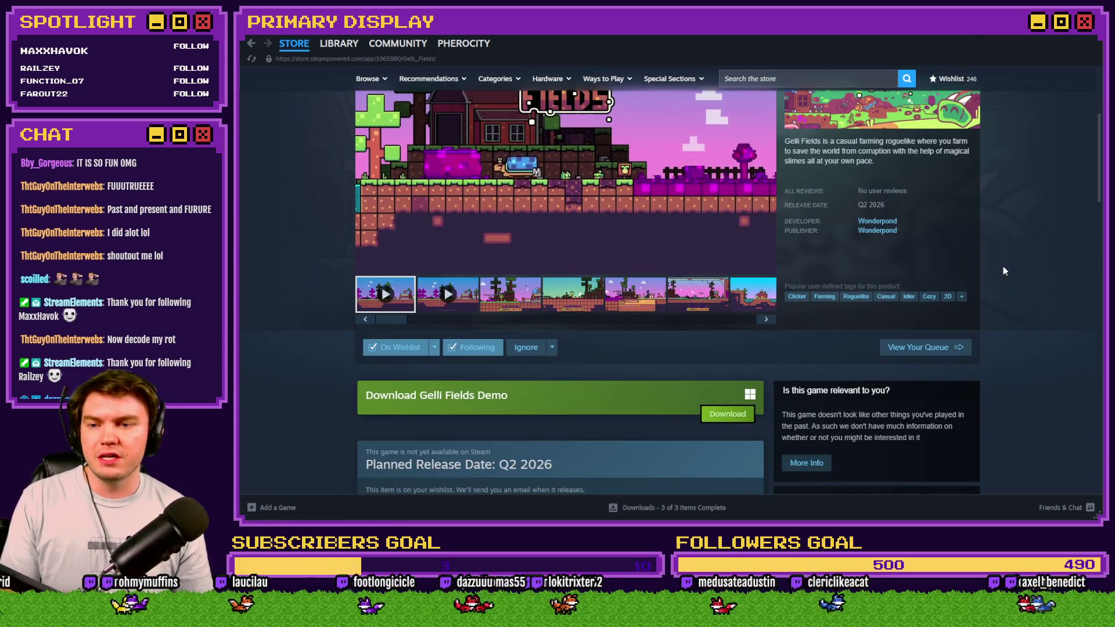
{"action": "scroll", "coordinate": [1004, 269], "scroll_direction": "up", "scroll_amount": 4}
{"action": "scroll", "coordinate": [1012, 281], "scroll_direction": "down", "scroll_amount": 2}
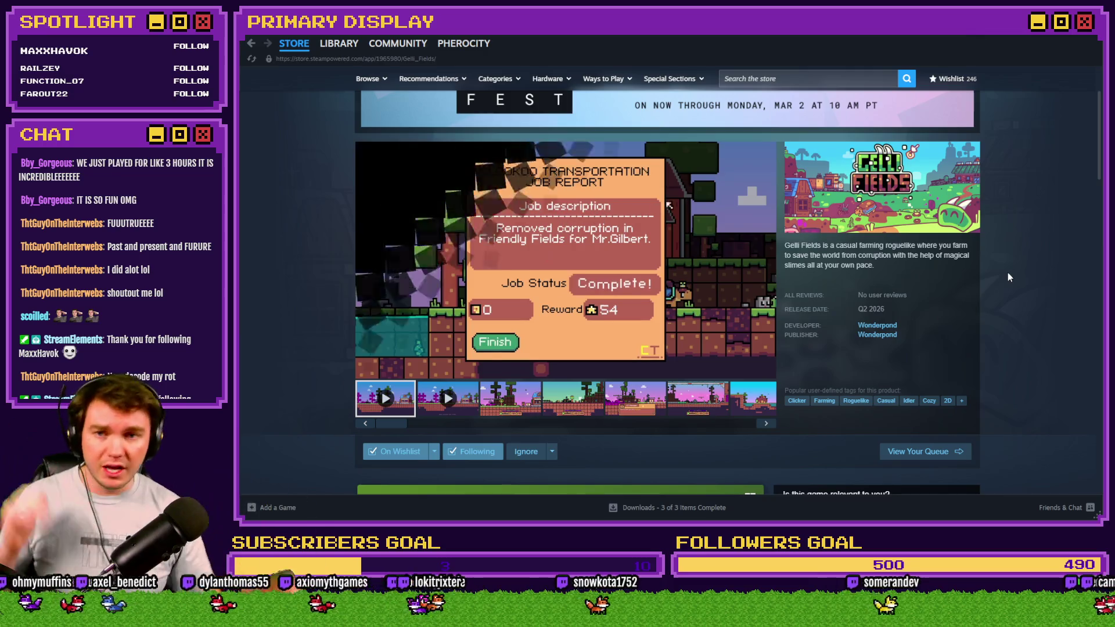
{"action": "left_click", "coordinate": [652, 264]}
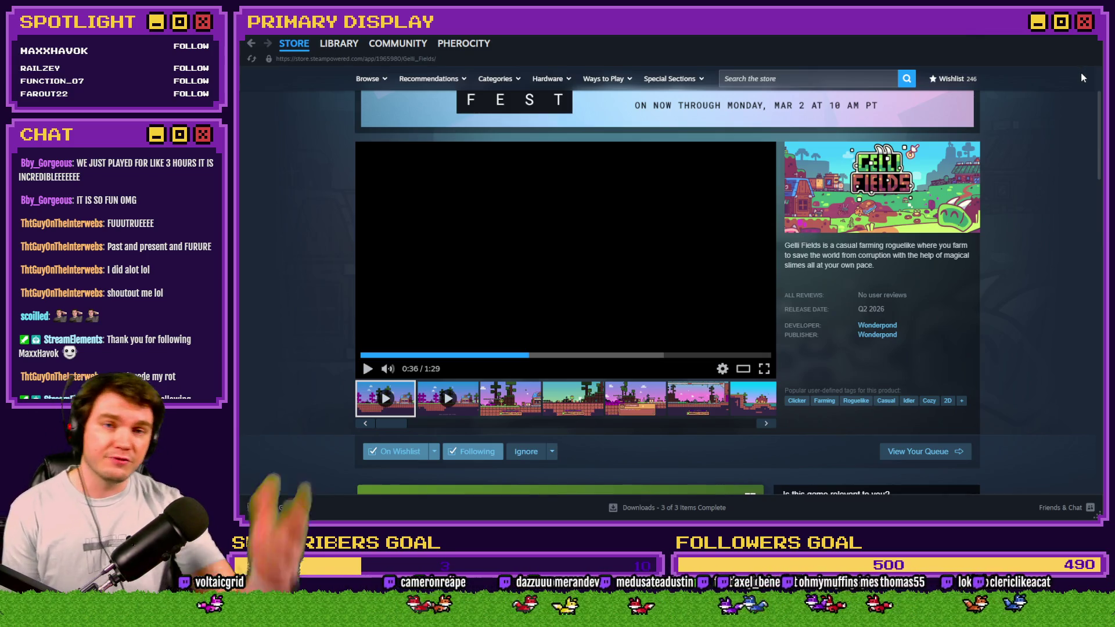
{"action": "left_click", "coordinate": [1088, 51]}
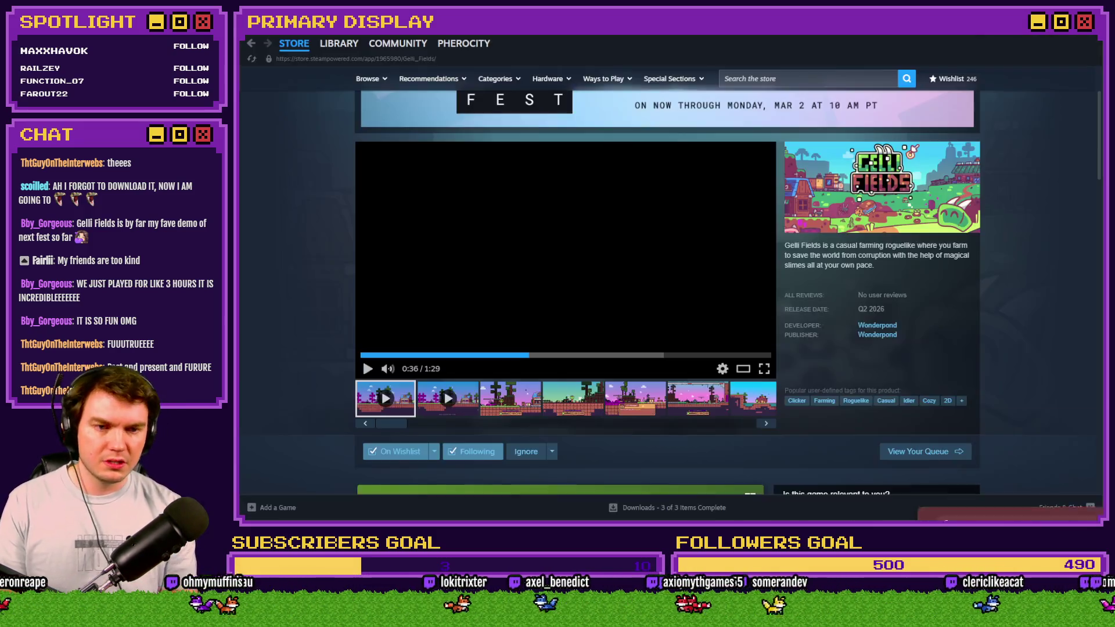
Step: Launch Steam from the search results, then Alt+Tab via RPG Maker to the Insignia store page
{"action": "left_click", "coordinate": [970, 493]}
{"action": "key", "text": "alt+Tab"}
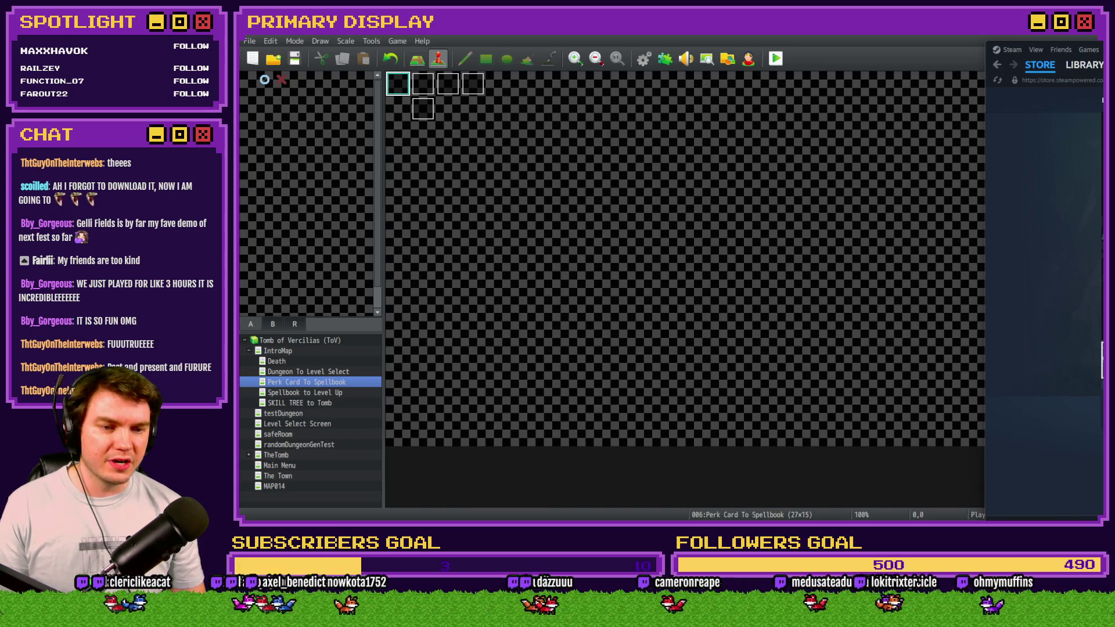
{"action": "key", "text": "alt+Tab"}
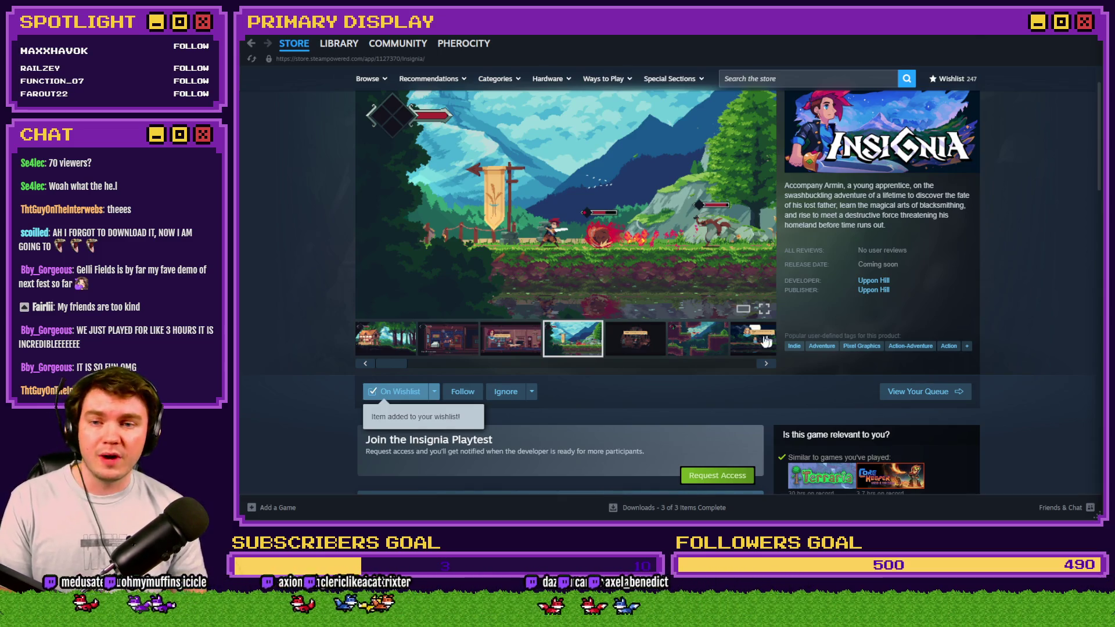
{"action": "left_click", "coordinate": [639, 342]}
{"action": "left_click", "coordinate": [682, 347]}
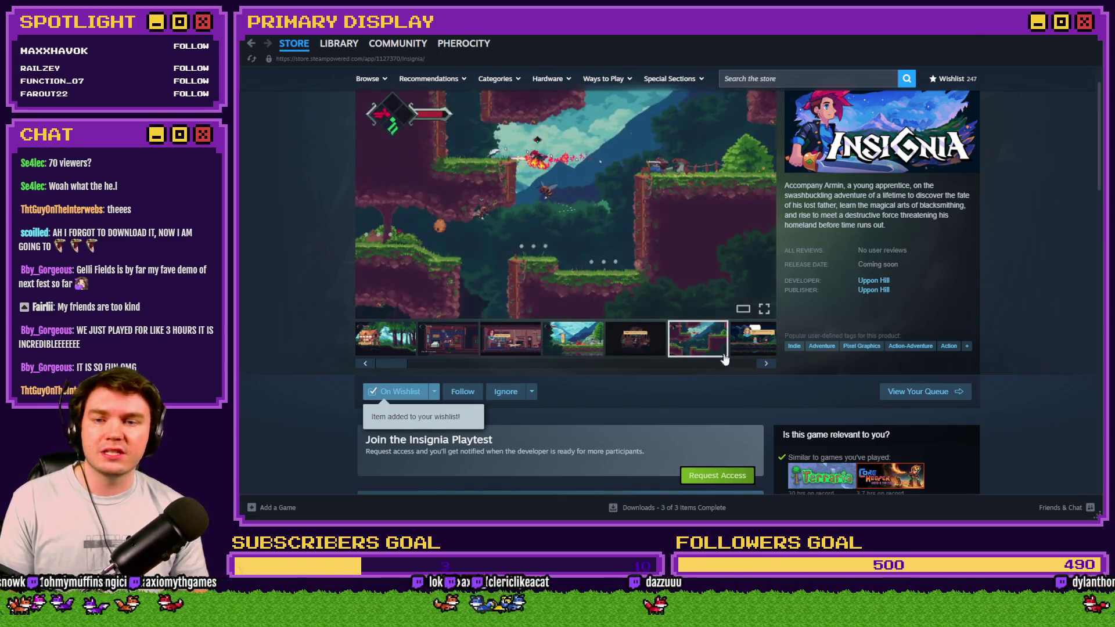
{"action": "left_click", "coordinate": [755, 360]}
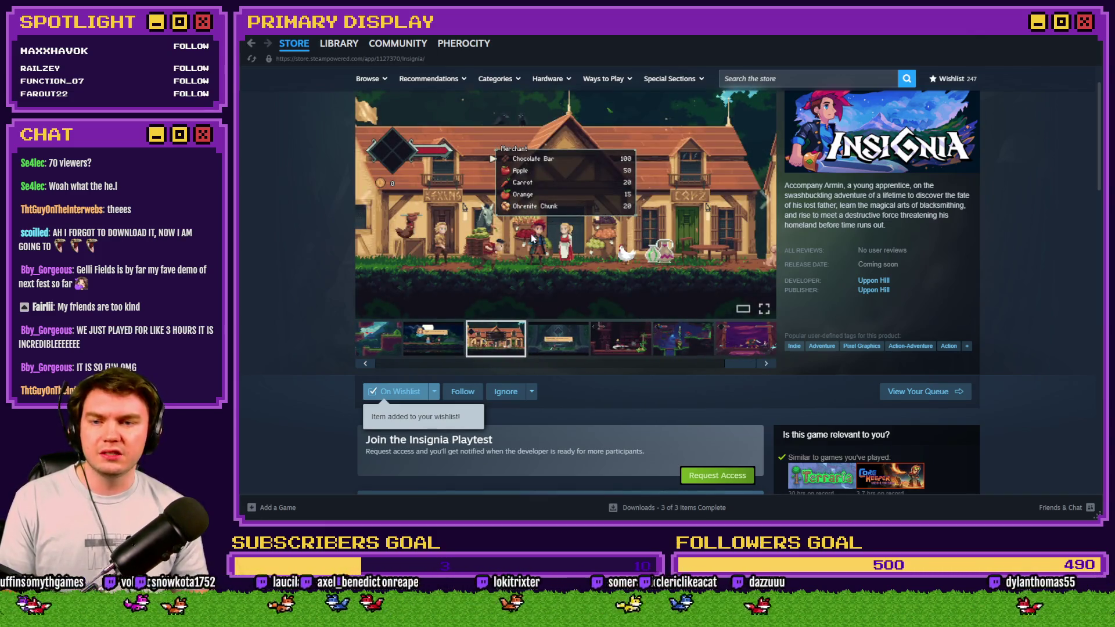
{"action": "left_click", "coordinate": [541, 242]}
{"action": "left_click", "coordinate": [541, 241]}
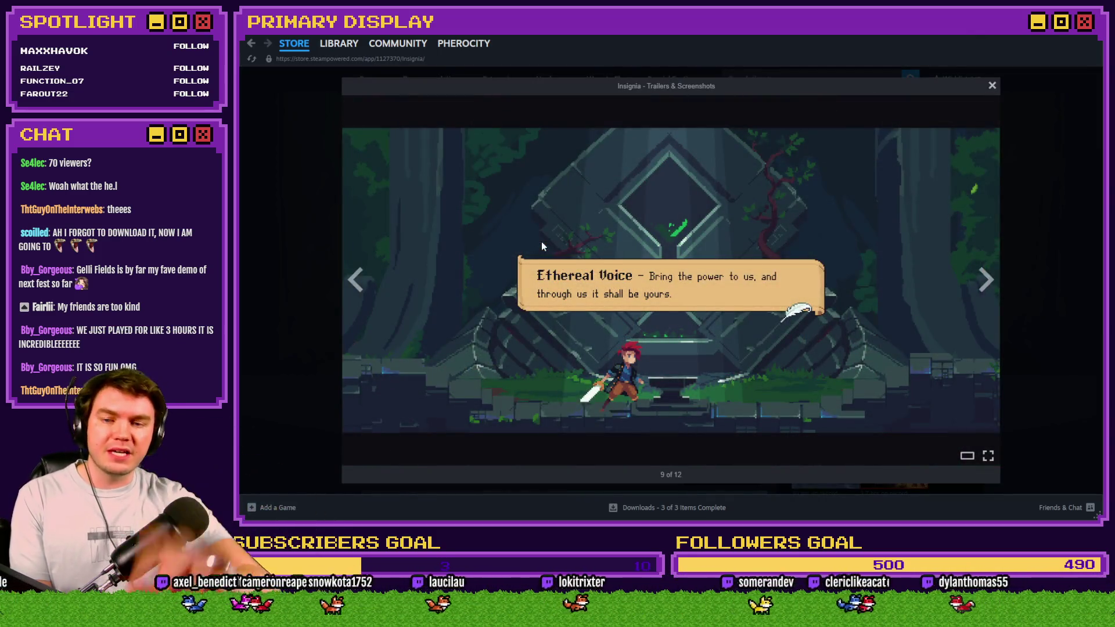
{"action": "left_click", "coordinate": [541, 242]}
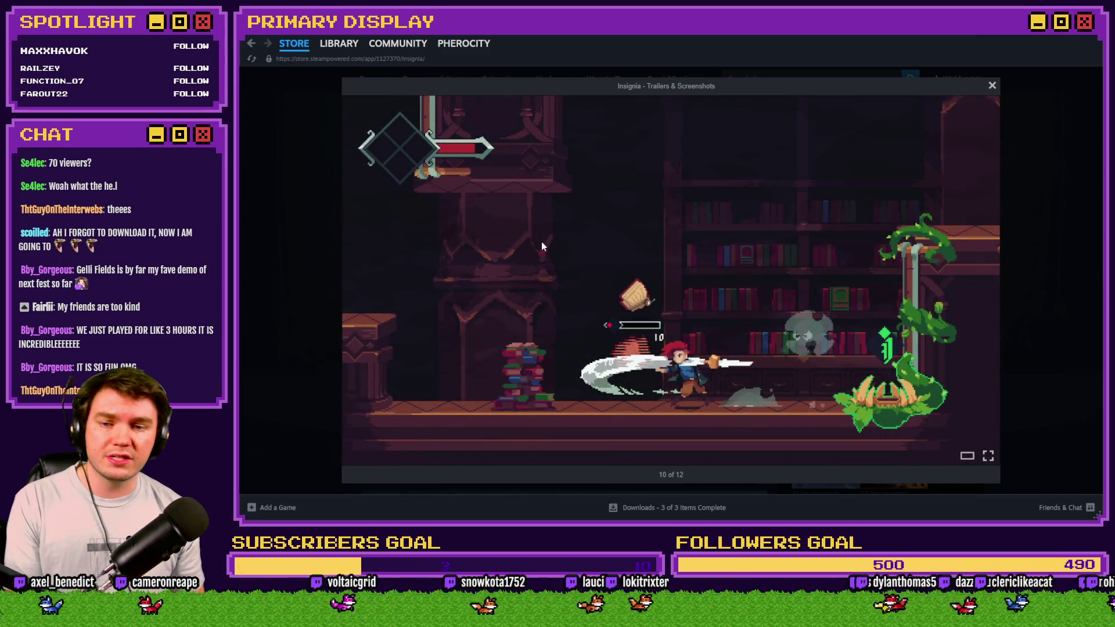
{"action": "left_click", "coordinate": [541, 242]}
{"action": "left_click", "coordinate": [981, 309]}
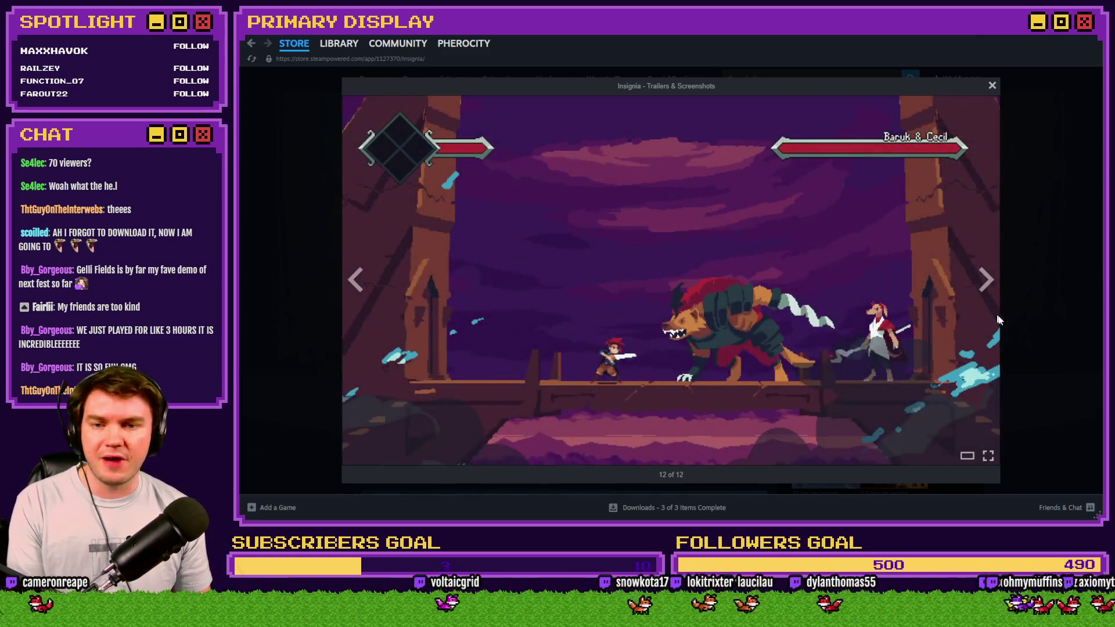
{"action": "left_click", "coordinate": [1014, 332]}
{"action": "scroll", "coordinate": [998, 345], "scroll_direction": "down", "scroll_amount": 3}
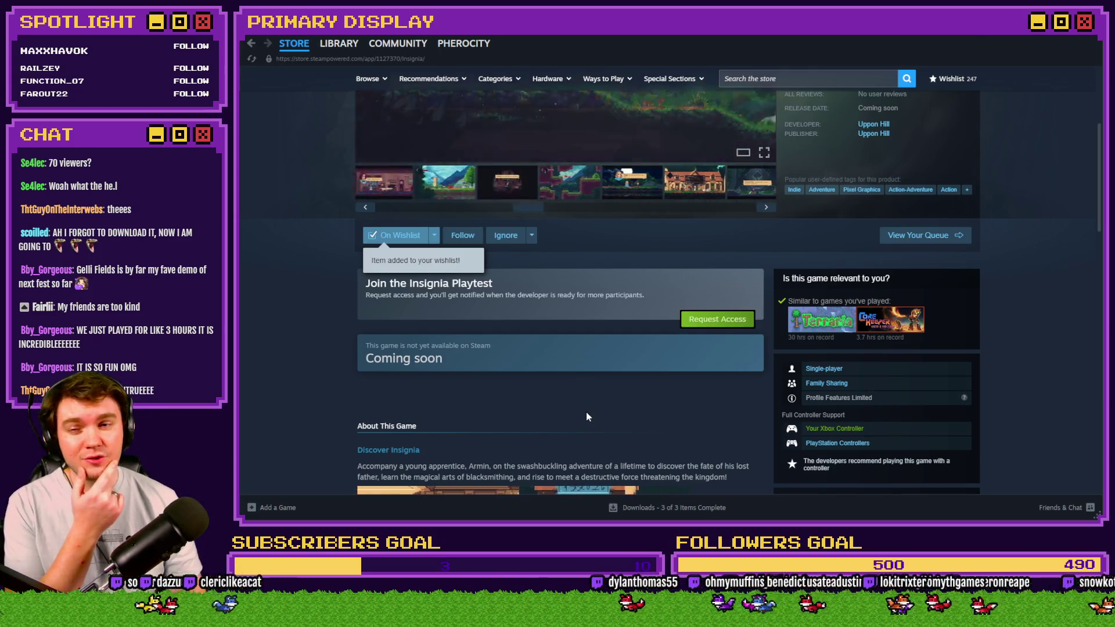
{"action": "scroll", "coordinate": [328, 343], "scroll_direction": "up", "scroll_amount": 3}
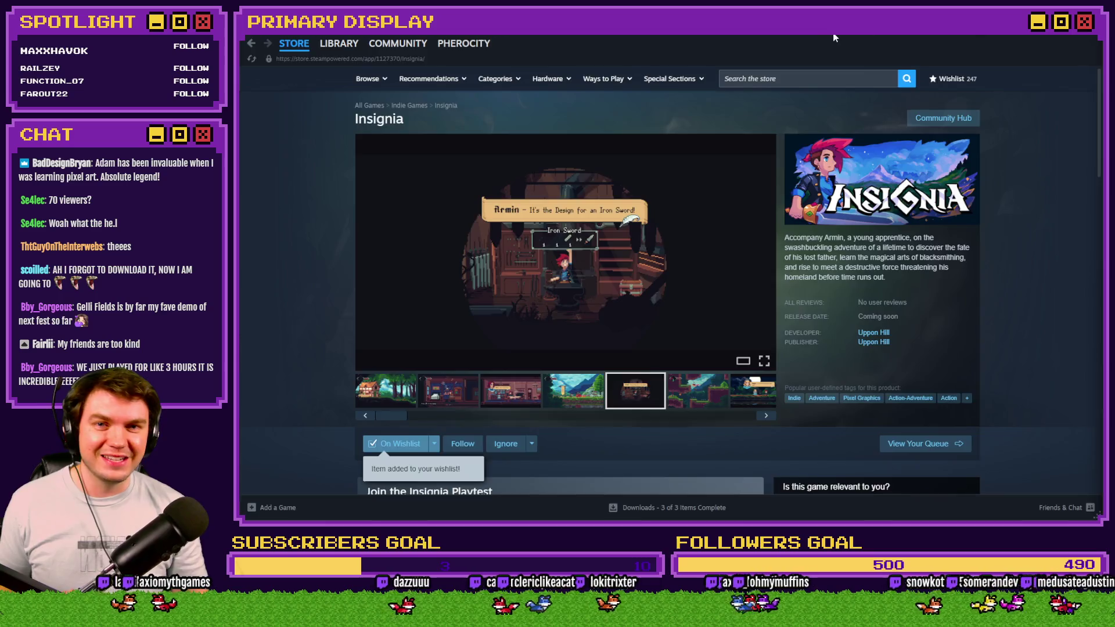
Step: Alt+Tab from the Insignia store page back to the RPG Maker MV editor
{"action": "key", "text": "alt+Tab"}
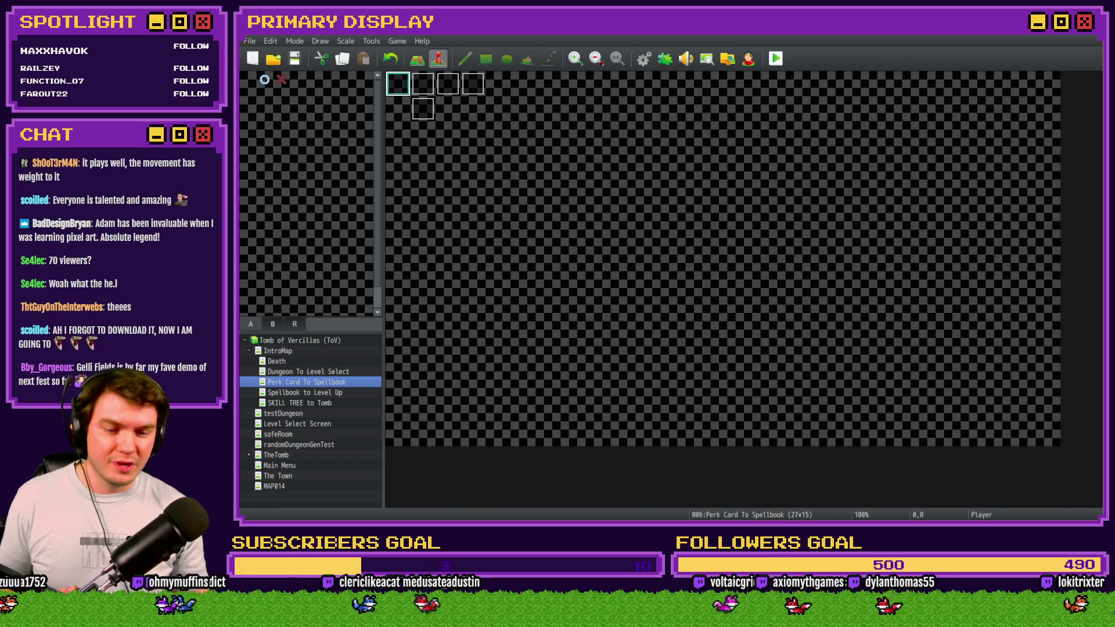
Step: Switch to the Tomb of Vercilias title artwork in Photoshop and turn on the Menu layer
{"action": "key", "text": "alt+Tab"}
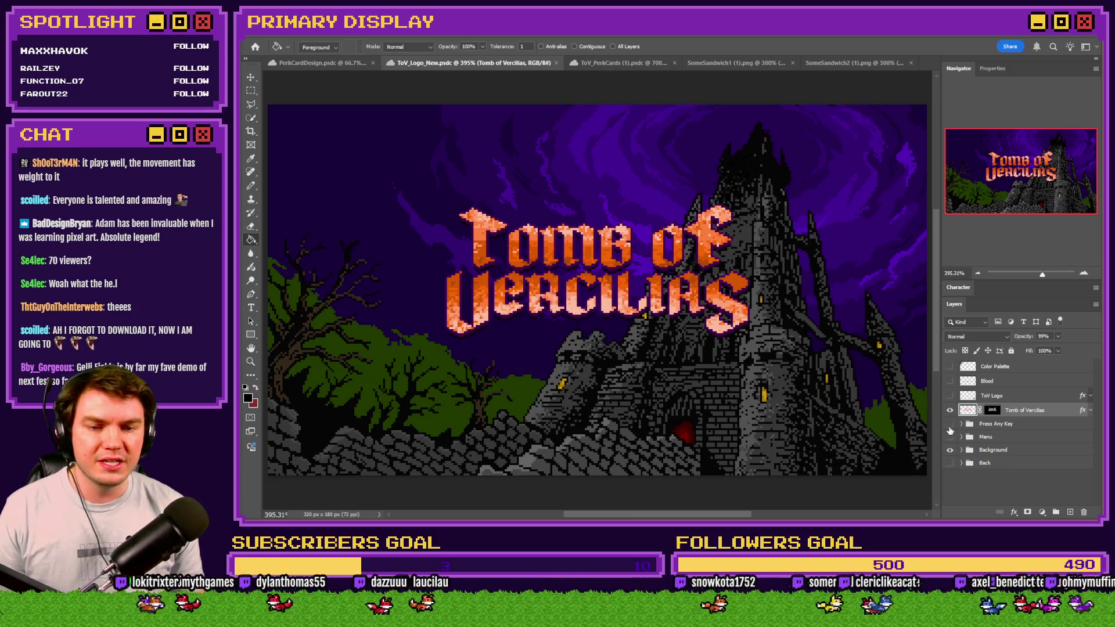
{"action": "left_click", "coordinate": [950, 436]}
Step: Save the ToV_Logo_New document and hide the Menu layer again
{"action": "key", "text": "ctrl+s"}
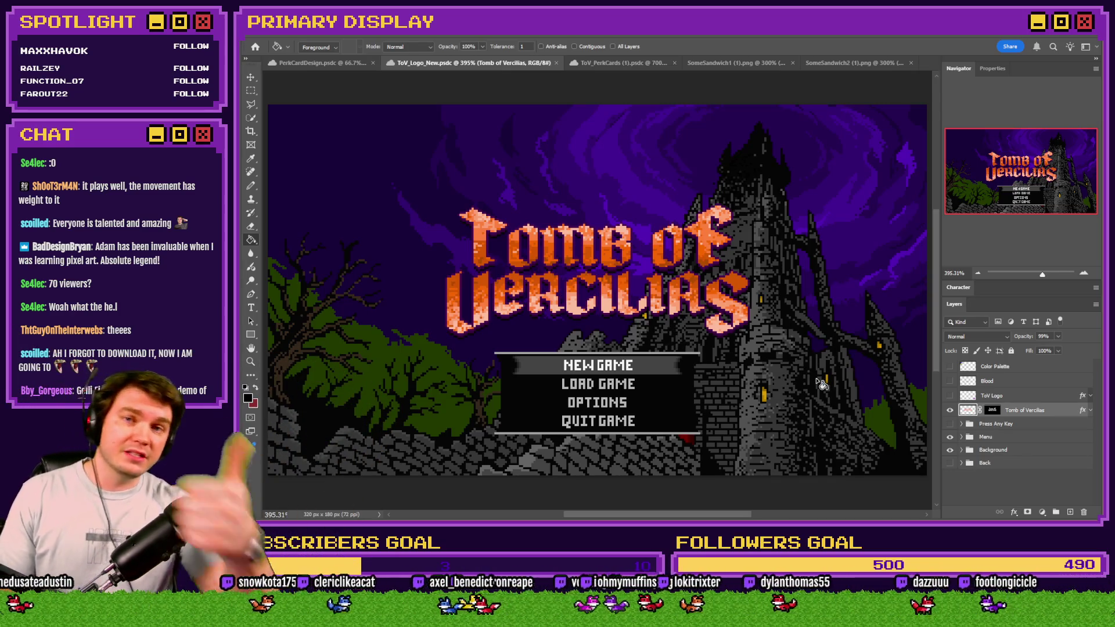
{"action": "left_click", "coordinate": [950, 437]}
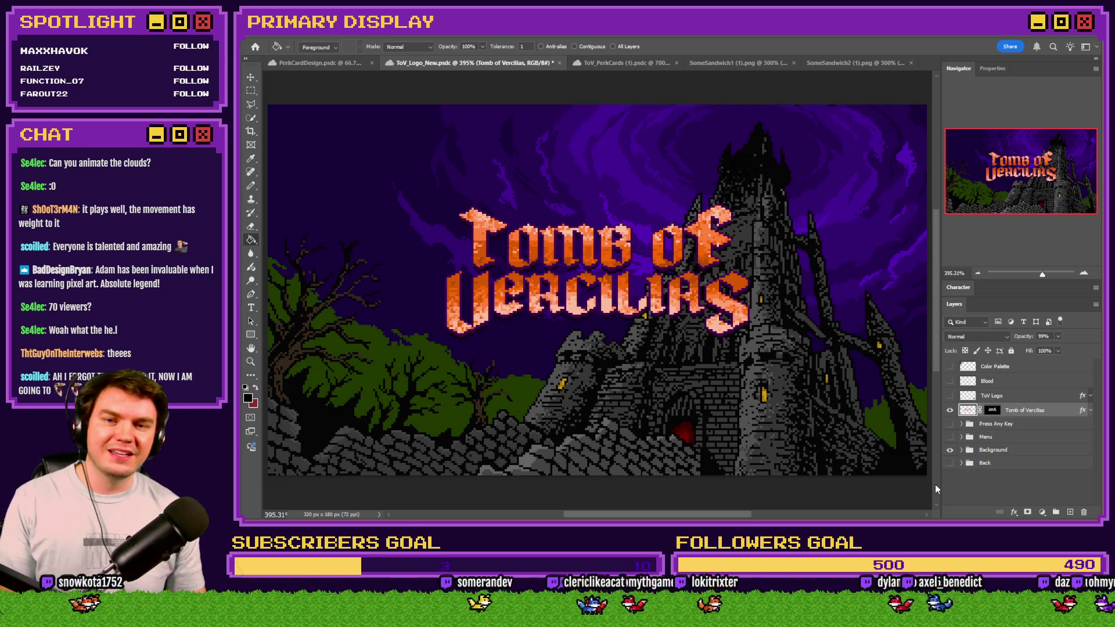
Step: Hide the Tomb of Vercilias logo layer and expand the Background group's layers
{"action": "left_click", "coordinate": [949, 412]}
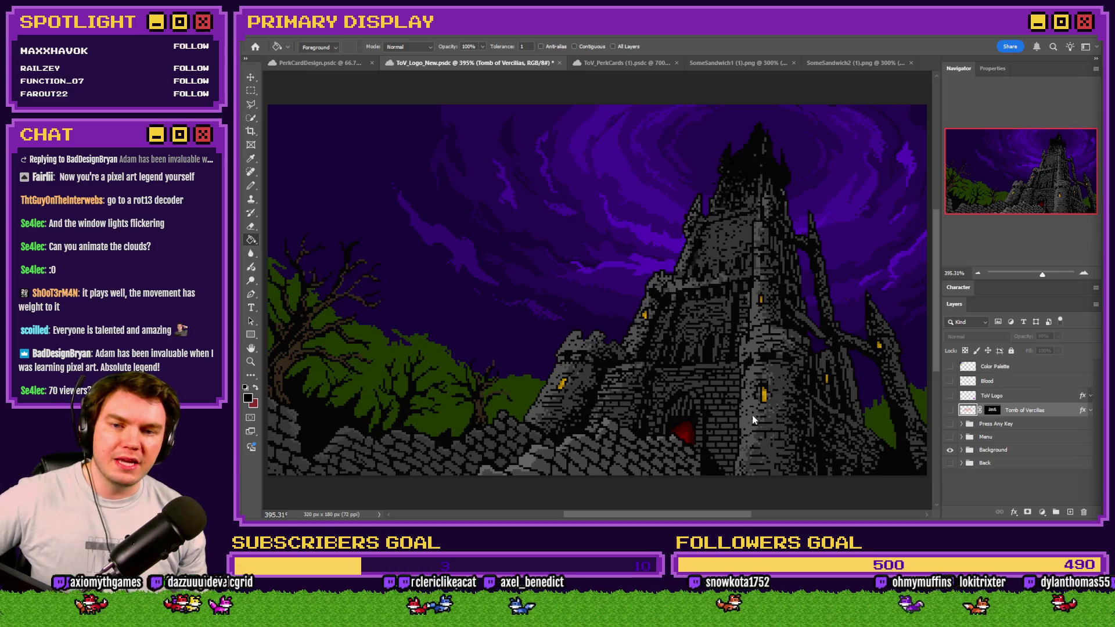
{"action": "left_click", "coordinate": [961, 450]}
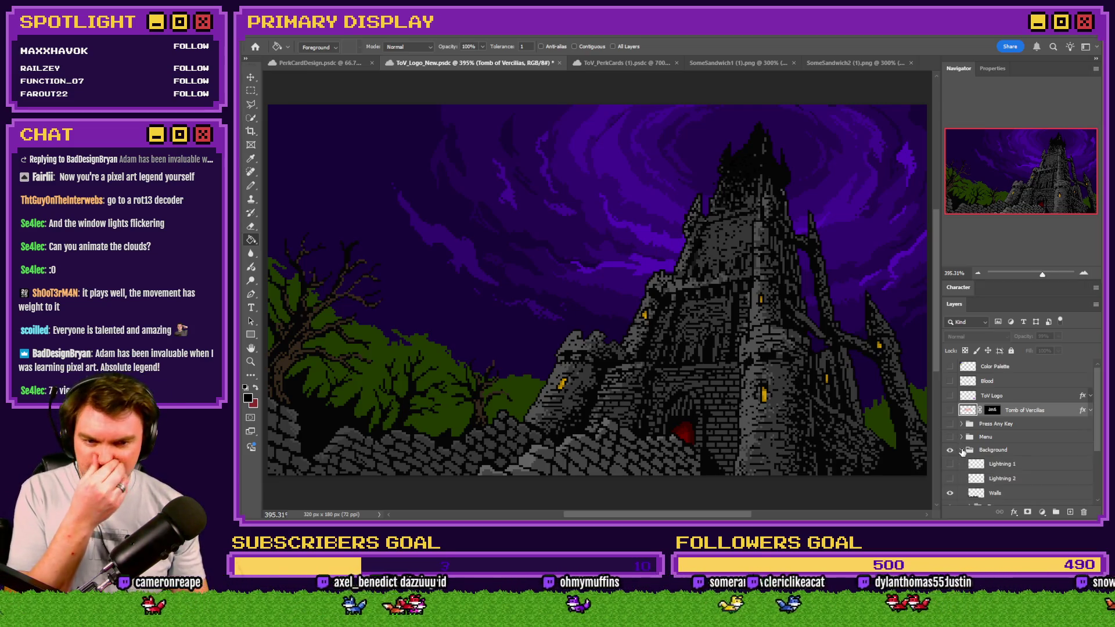
Step: Hide the Walls, Tower, Trees and Sky Lower layers, toggling Clouds to show the bare sky
{"action": "scroll", "coordinate": [1011, 454], "scroll_direction": "down", "scroll_amount": 2}
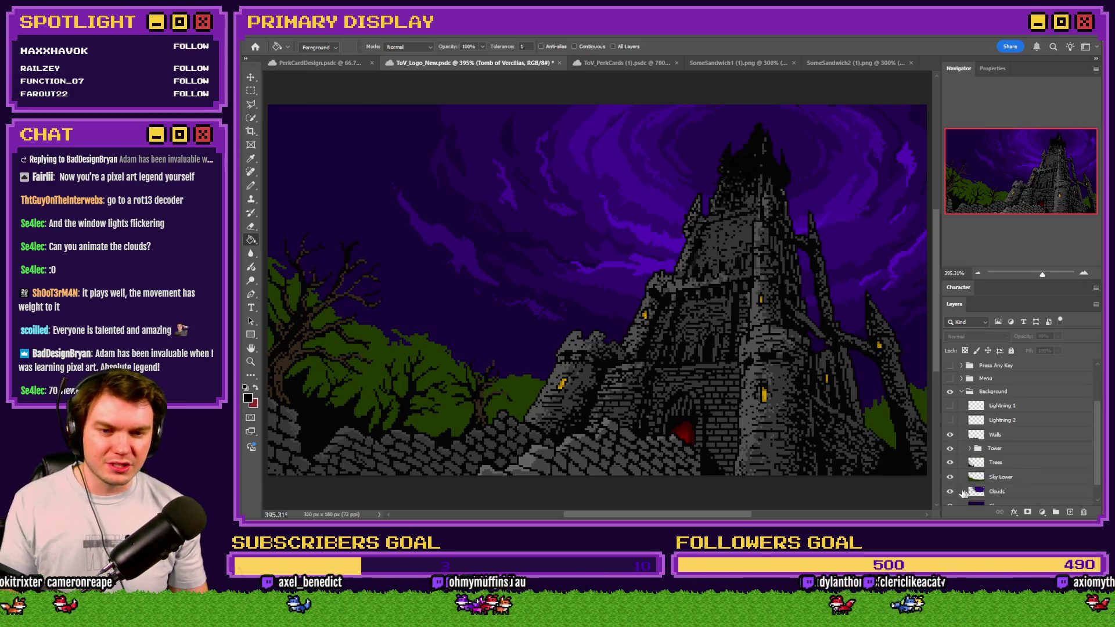
{"action": "left_click", "coordinate": [950, 491]}
{"action": "left_click", "coordinate": [950, 491]}
{"action": "left_click_drag", "start_coordinate": [950, 434], "coordinate": [950, 477]}
{"action": "left_click", "coordinate": [951, 491]}
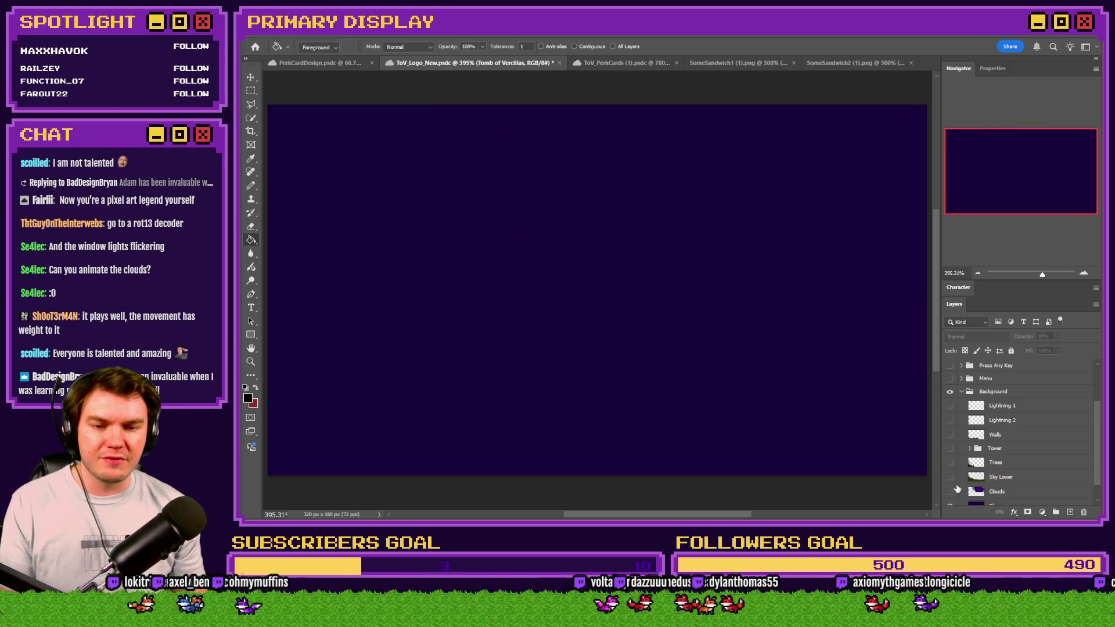
{"action": "left_click", "coordinate": [950, 491]}
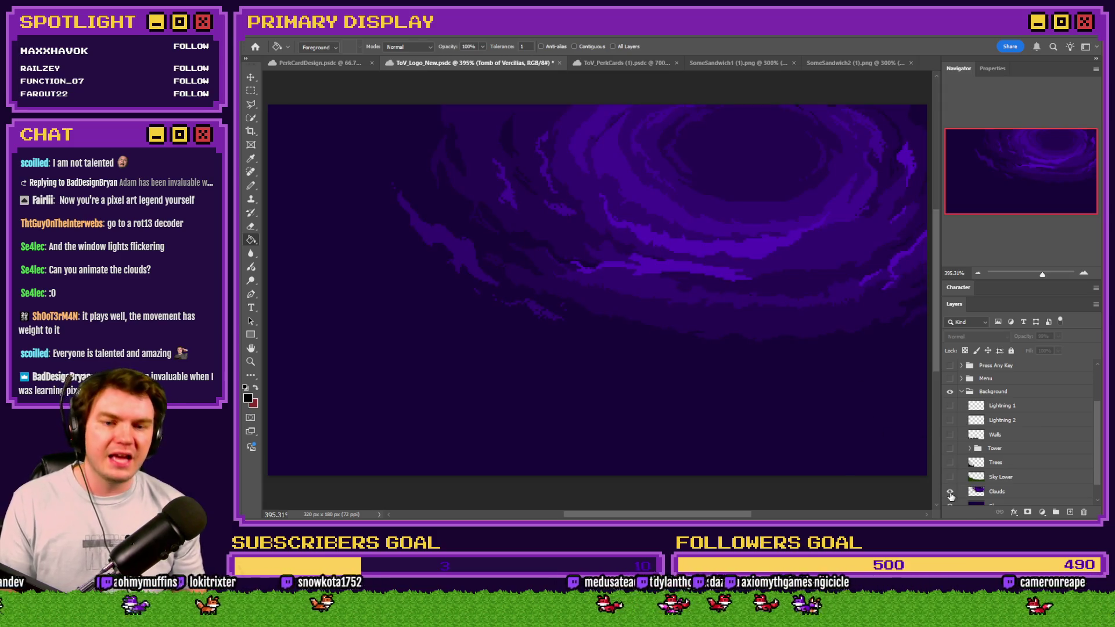
Step: Turn Sky Lower, Trees, Tower and Walls back on, briefly previewing both Lightning flashes
{"action": "left_click", "coordinate": [950, 477]}
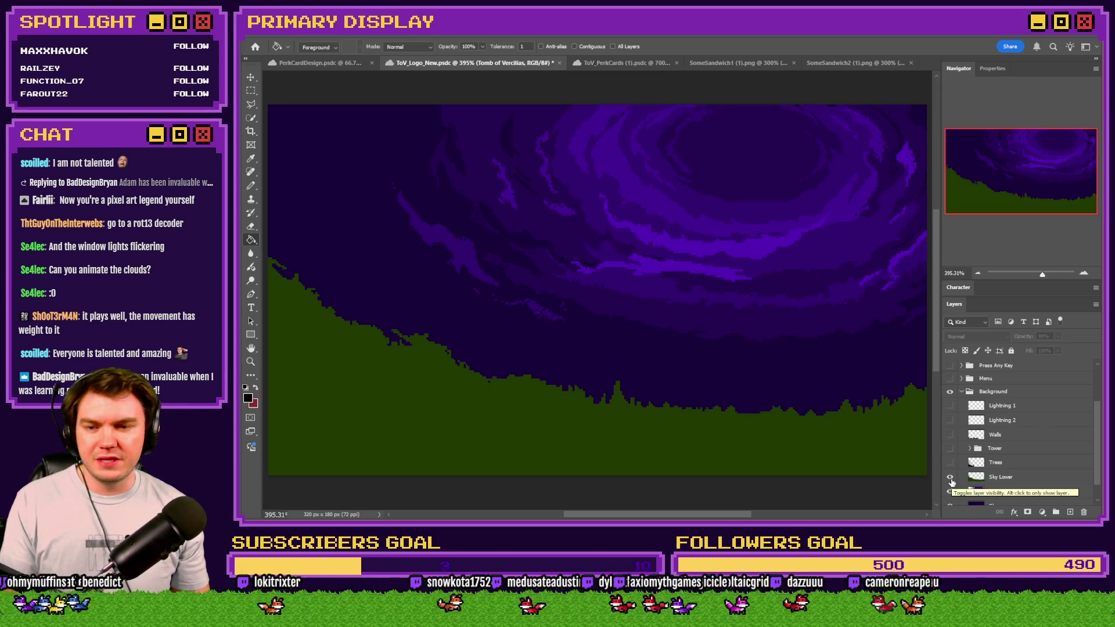
{"action": "left_click", "coordinate": [951, 462]}
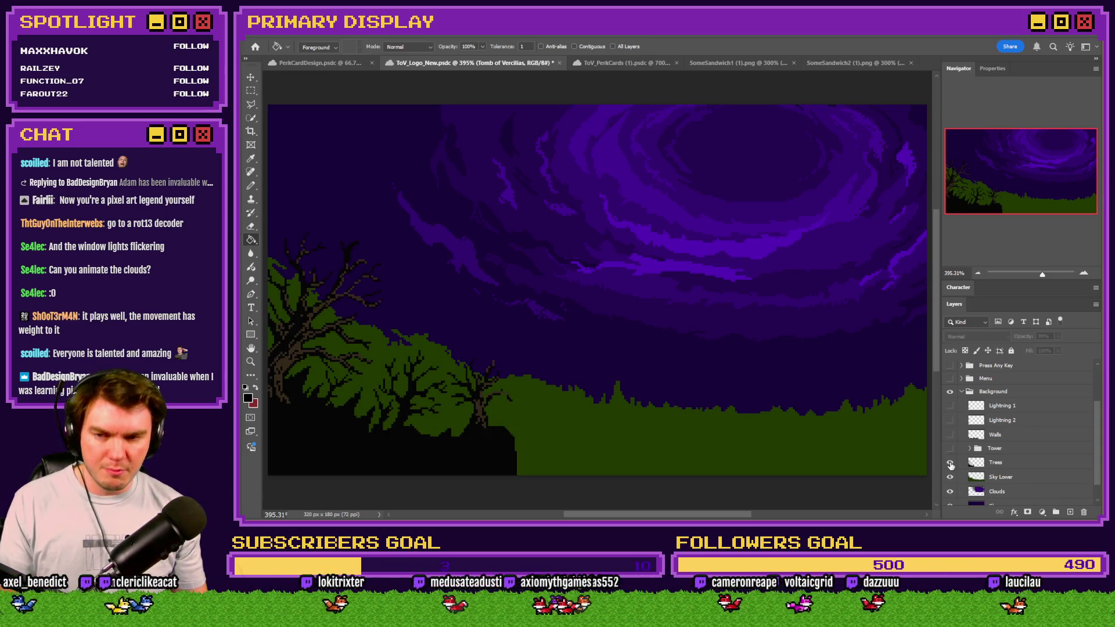
{"action": "left_click", "coordinate": [950, 448]}
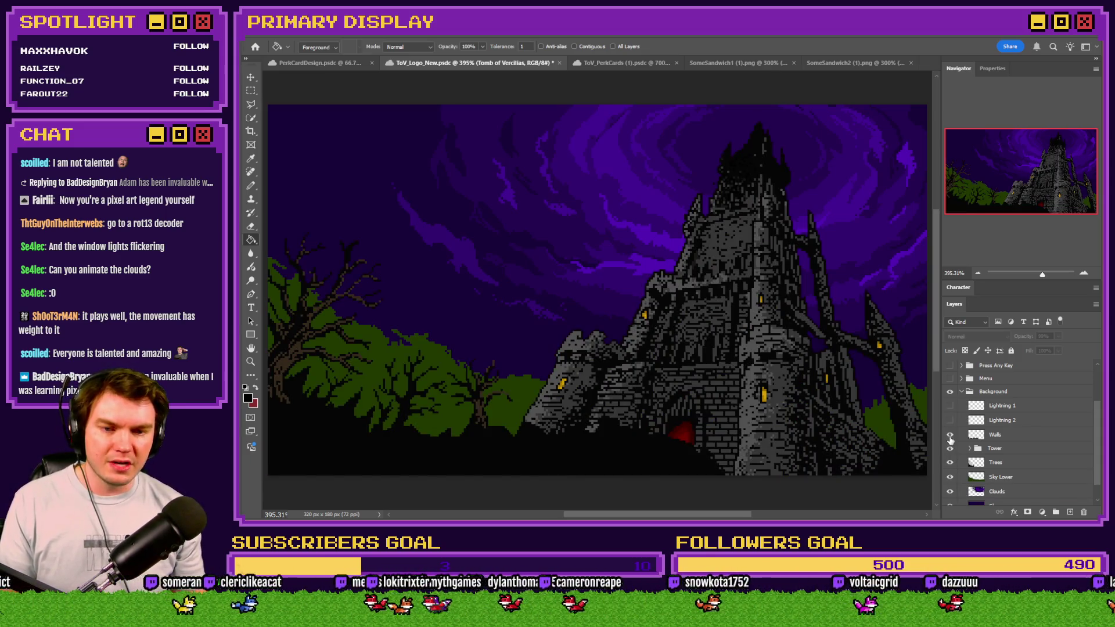
{"action": "left_click", "coordinate": [951, 435]}
{"action": "left_click", "coordinate": [951, 420]}
{"action": "left_click", "coordinate": [950, 420]}
{"action": "left_click", "coordinate": [951, 407]}
{"action": "left_click", "coordinate": [951, 406]}
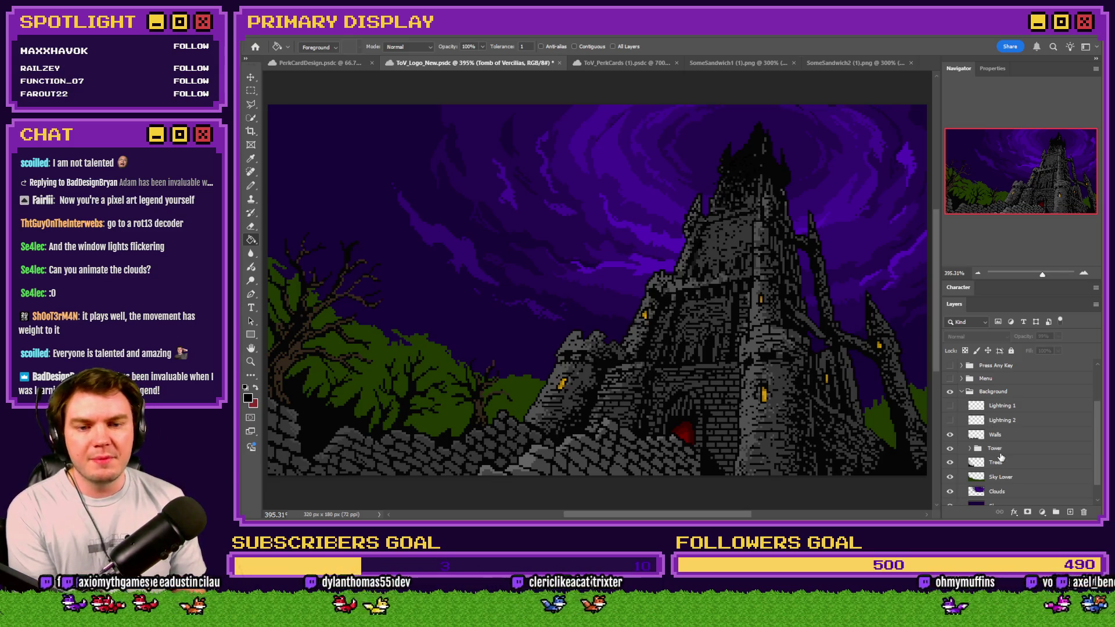
Step: Select the Clouds layer and nudge it slightly left and down with the Marquee tool
{"action": "left_click", "coordinate": [997, 491]}
{"action": "left_click", "coordinate": [251, 91]}
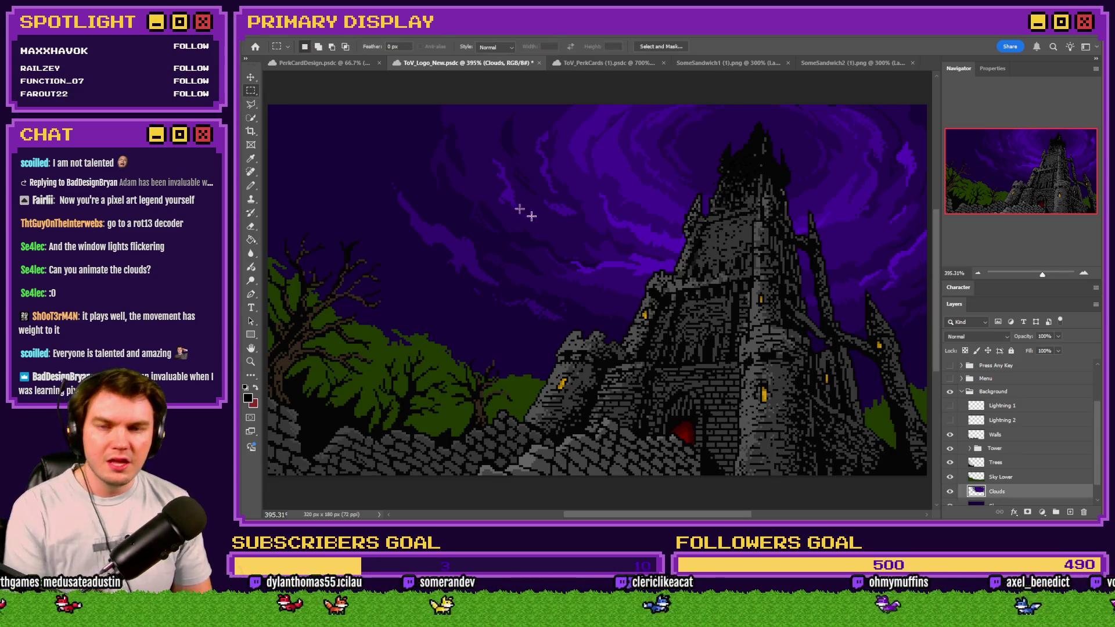
{"action": "mouse_move", "coordinate": [671, 168]}
{"action": "left_mouse_down"}
{"action": "mouse_move", "coordinate": [632, 196]}
{"action": "mouse_move", "coordinate": [545, 219]}
{"action": "mouse_move", "coordinate": [446, 187]}
{"action": "mouse_move", "coordinate": [485, 269]}
{"action": "mouse_move", "coordinate": [563, 250]}
{"action": "left_mouse_up"}
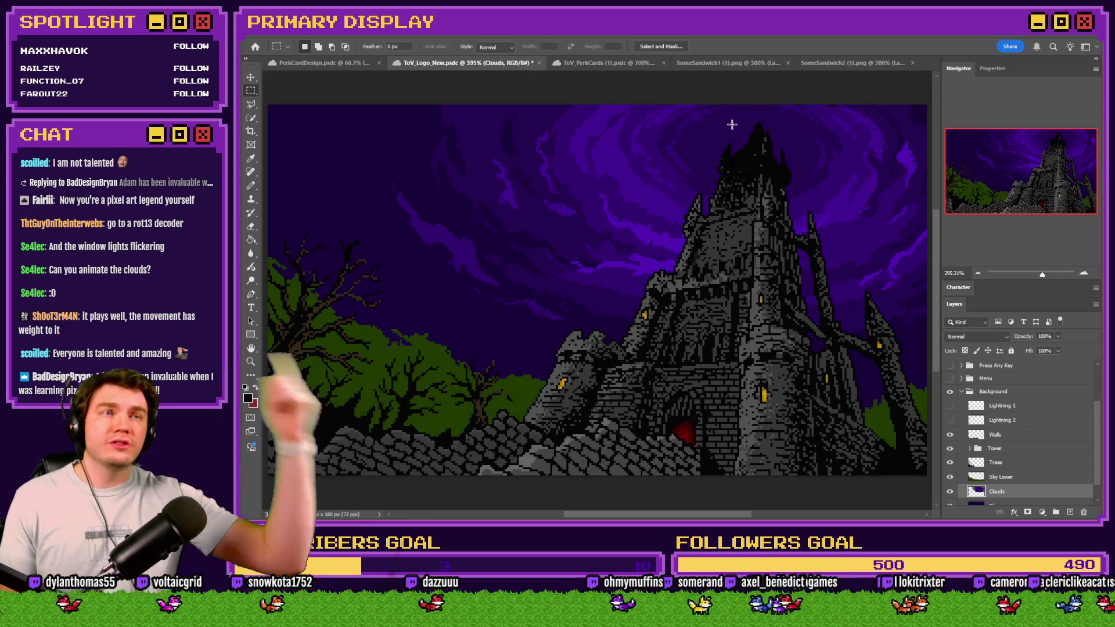
Step: Free Transform the Clouds layer, rotating it about 22 degrees around a raised pivot
{"action": "right_click", "coordinate": [755, 168]}
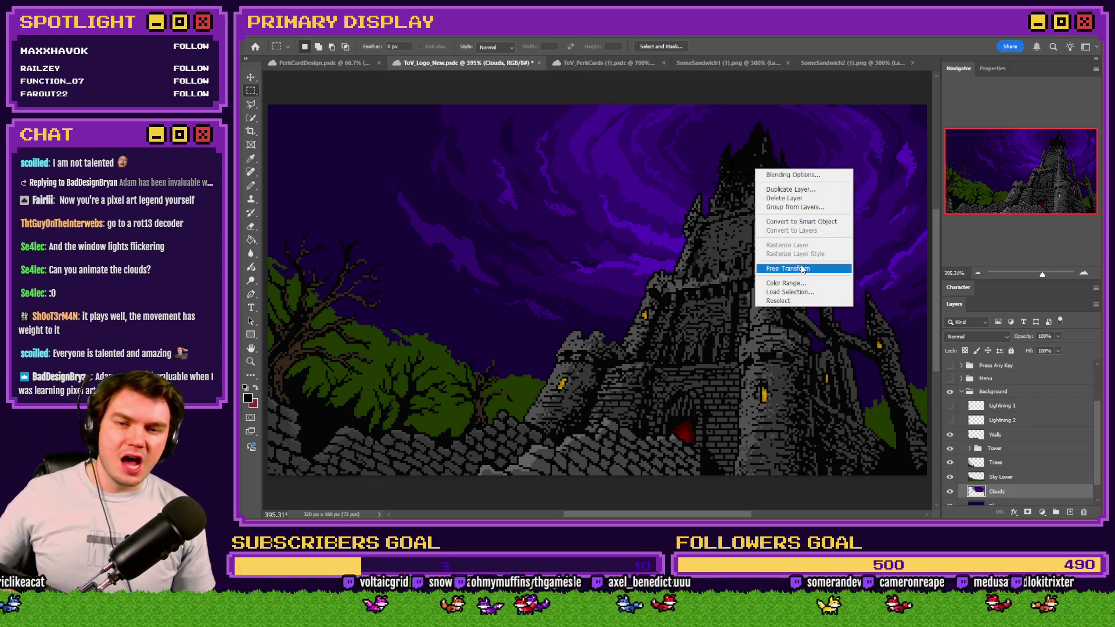
{"action": "left_click", "coordinate": [803, 269]}
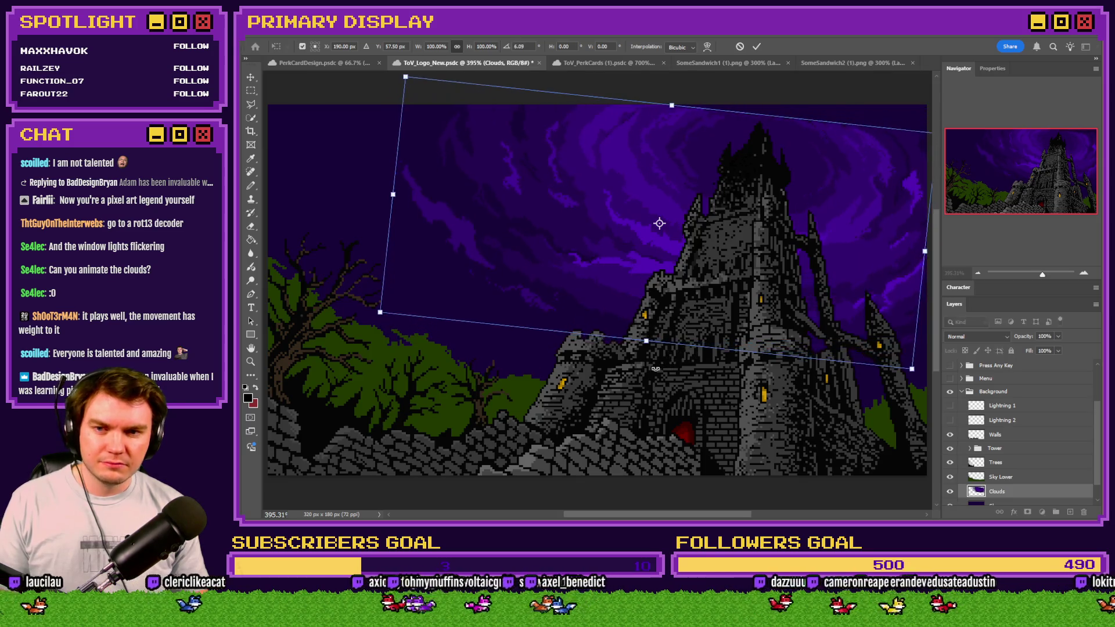
{"action": "left_click_drag", "start_coordinate": [659, 223], "coordinate": [750, 150]}
{"action": "mouse_move", "coordinate": [822, 380]}
{"action": "left_mouse_down"}
{"action": "mouse_move", "coordinate": [738, 389]}
{"action": "mouse_move", "coordinate": [636, 327]}
{"action": "mouse_move", "coordinate": [586, 246]}
{"action": "mouse_move", "coordinate": [582, 159]}
{"action": "mouse_move", "coordinate": [616, 90]}
{"action": "mouse_move", "coordinate": [859, 95]}
{"action": "mouse_move", "coordinate": [894, 179]}
{"action": "mouse_move", "coordinate": [856, 255]}
{"action": "mouse_move", "coordinate": [775, 282]}
{"action": "left_mouse_up"}
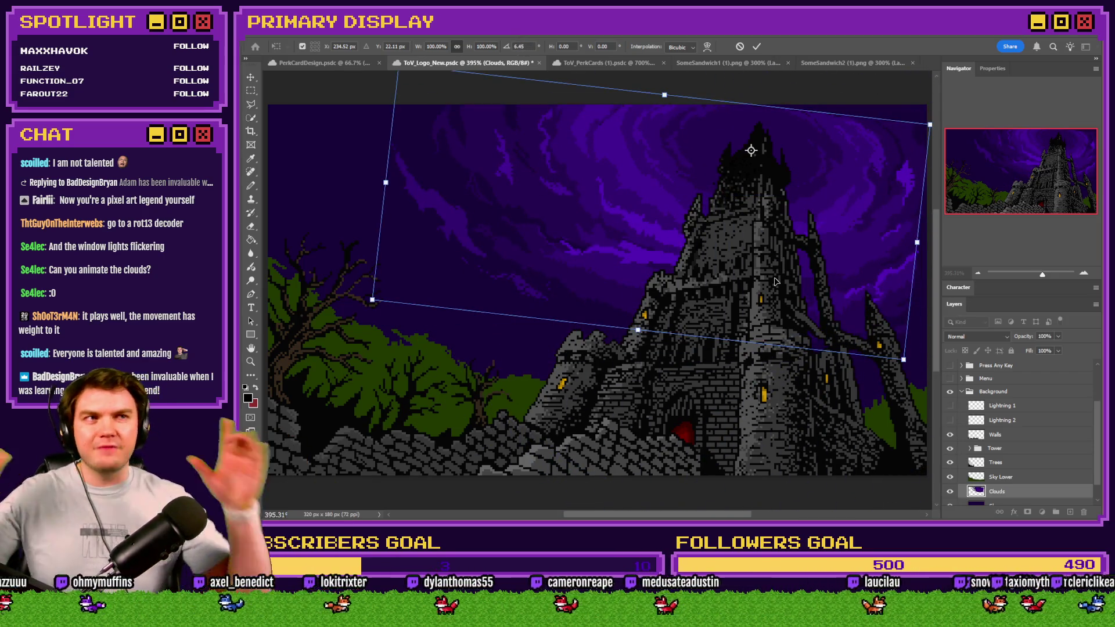
{"action": "left_click", "coordinate": [251, 90]}
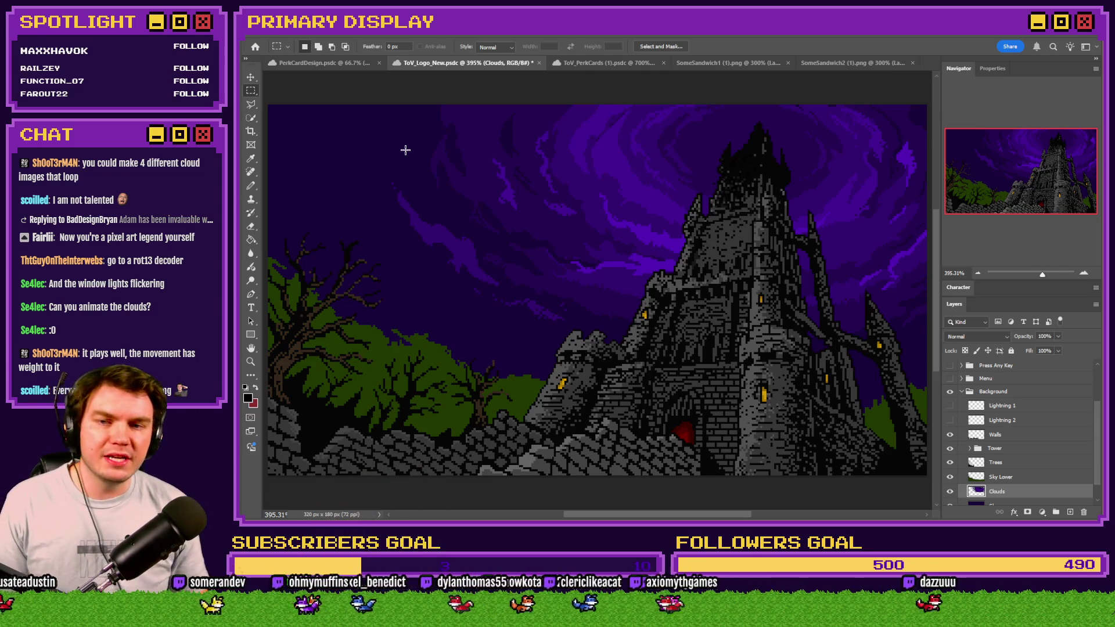
Step: Try a 25×19-pixel cloud shift, undo it, and show the NEW GAME / LOAD GAME menu layer
{"action": "left_click", "coordinate": [950, 448]}
{"action": "left_click_drag", "start_coordinate": [810, 310], "coordinate": [706, 317]}
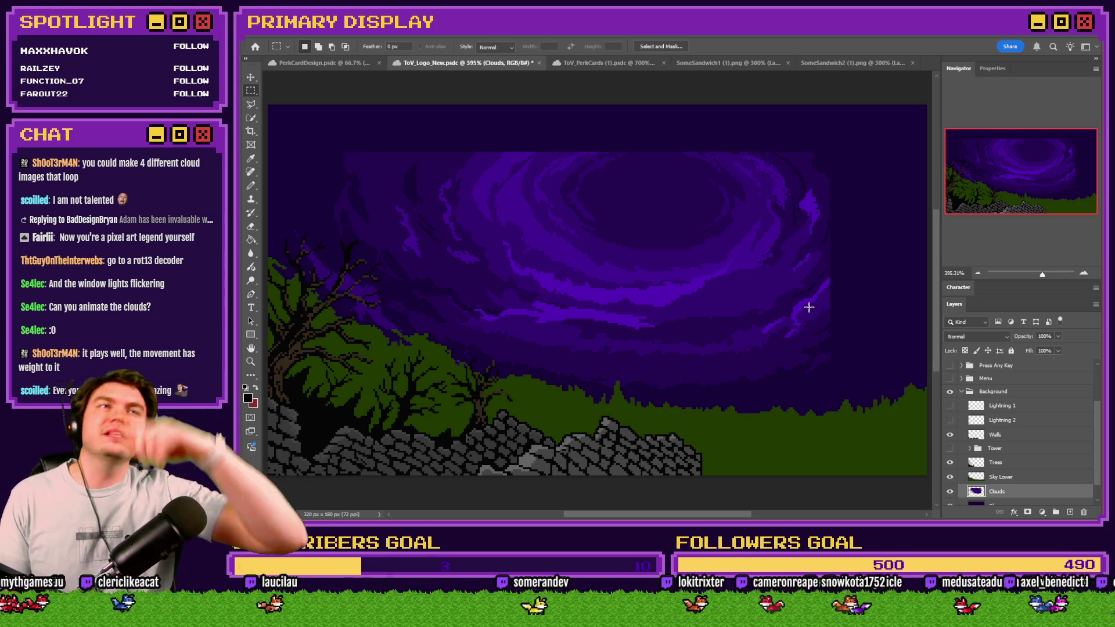
{"action": "key", "text": "ctrl+z"}
{"action": "key", "text": "ctrl+z"}
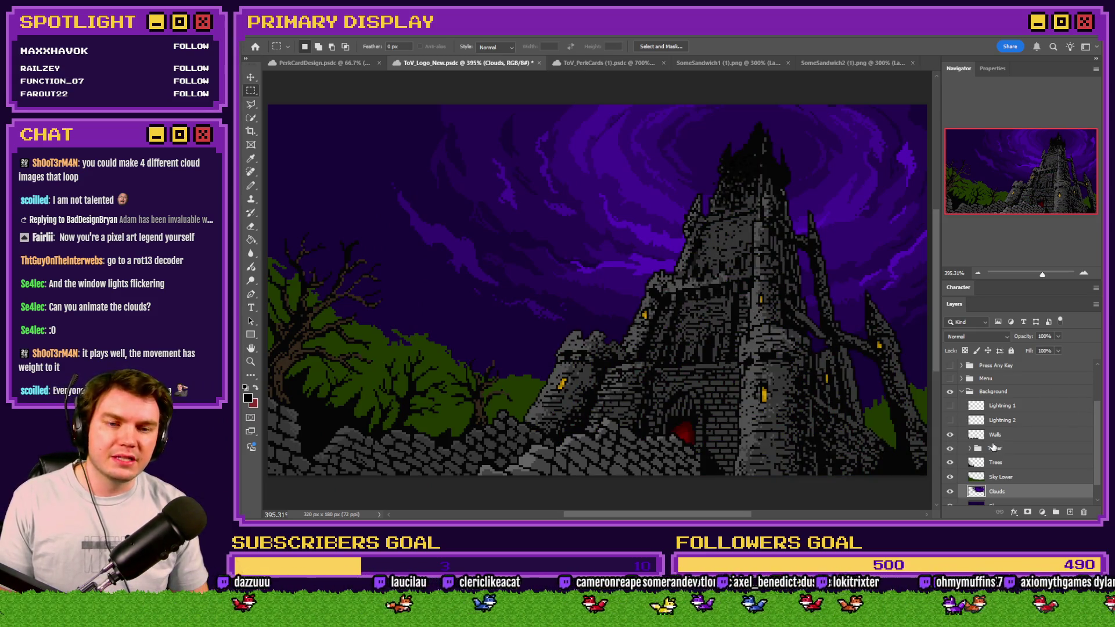
{"action": "scroll", "coordinate": [969, 448], "scroll_direction": "up", "scroll_amount": 3}
{"action": "left_click", "coordinate": [951, 438]}
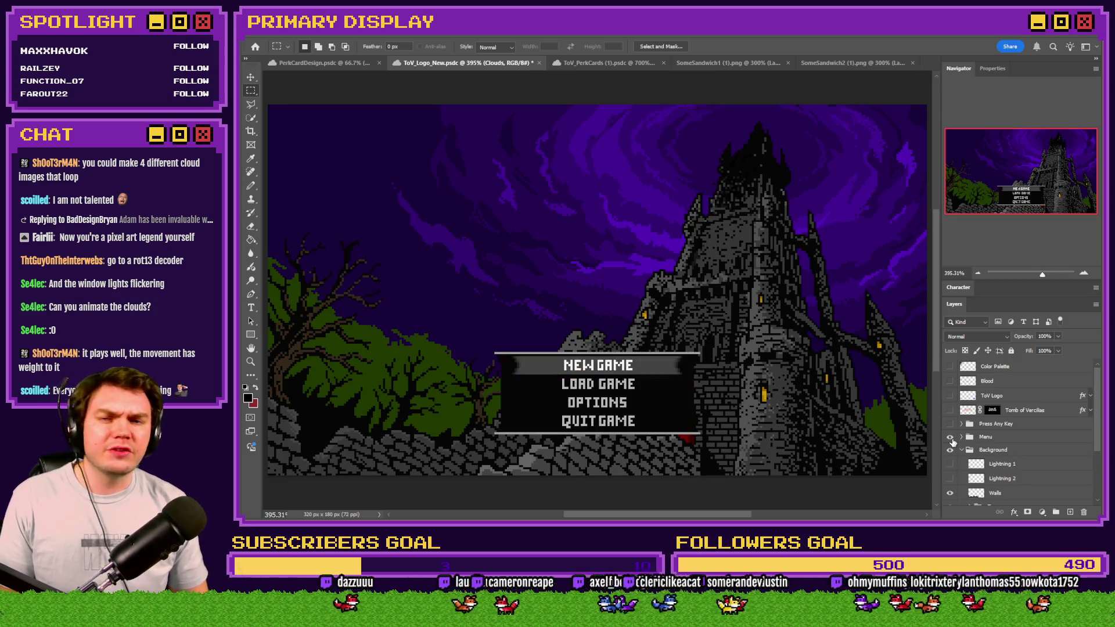
Step: Hide the menu, flick the Press Any Key and logo layers, leaving only the castle scene visible
{"action": "left_click", "coordinate": [951, 437]}
{"action": "left_click", "coordinate": [951, 424]}
{"action": "left_click", "coordinate": [951, 424]}
{"action": "left_click", "coordinate": [950, 410]}
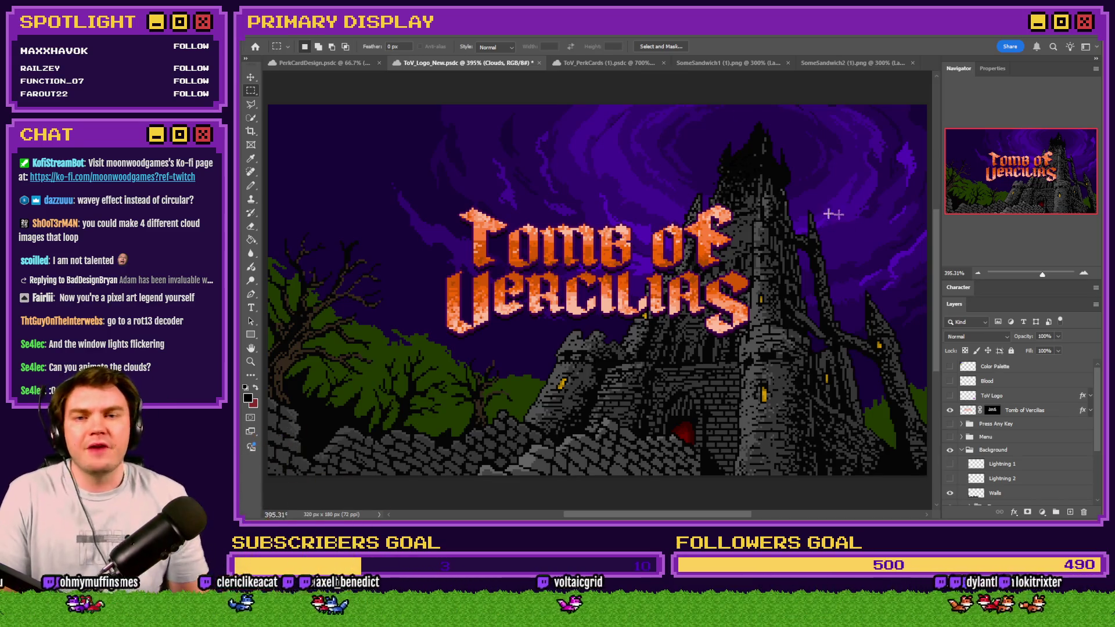
{"action": "left_click", "coordinate": [950, 410]}
{"action": "scroll", "coordinate": [1009, 483], "scroll_direction": "down", "scroll_amount": 1}
{"action": "scroll", "coordinate": [1009, 497], "scroll_direction": "down", "scroll_amount": 3}
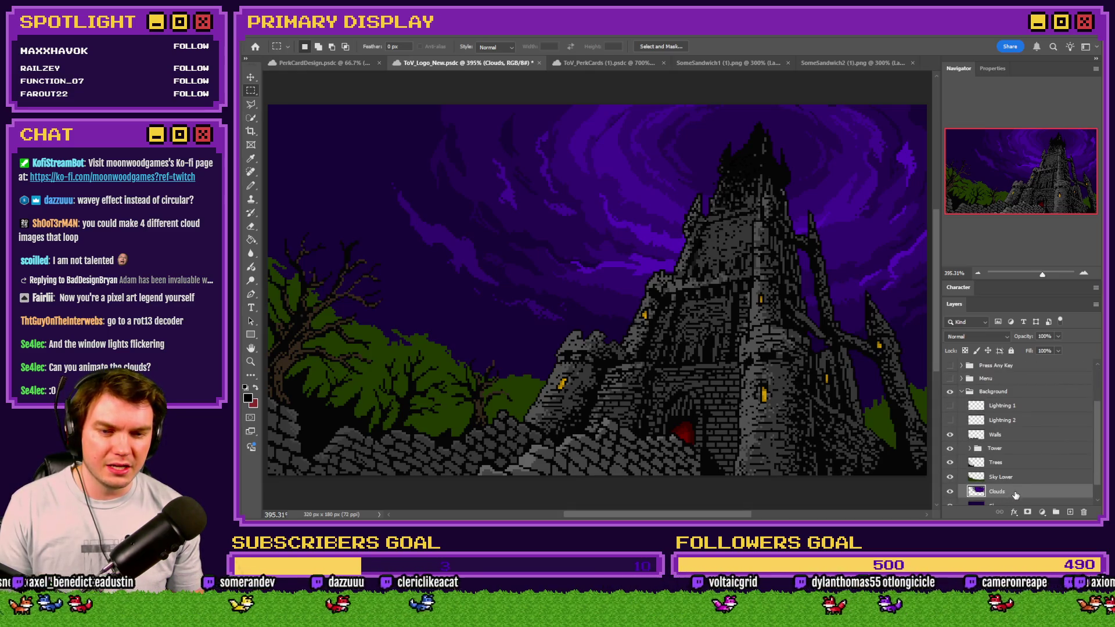
{"action": "left_click_drag", "start_coordinate": [251, 118], "coordinate": [284, 137]}
{"action": "left_click", "coordinate": [616, 155]}
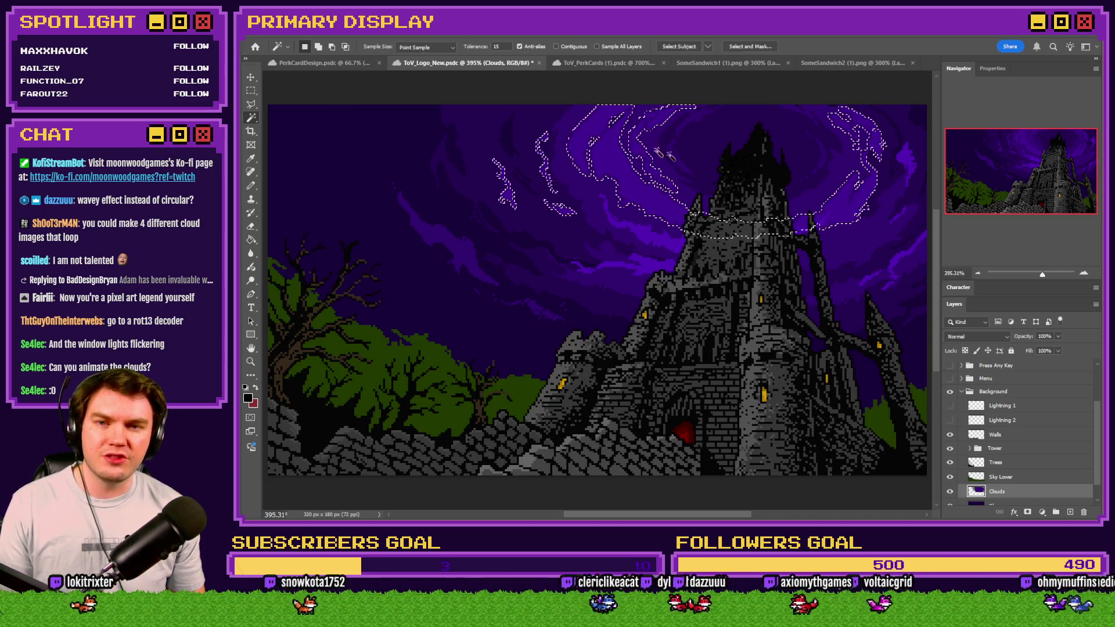
{"action": "left_click", "coordinate": [520, 46]}
{"action": "double_click", "coordinate": [498, 46]}
{"action": "type", "text": "1"}
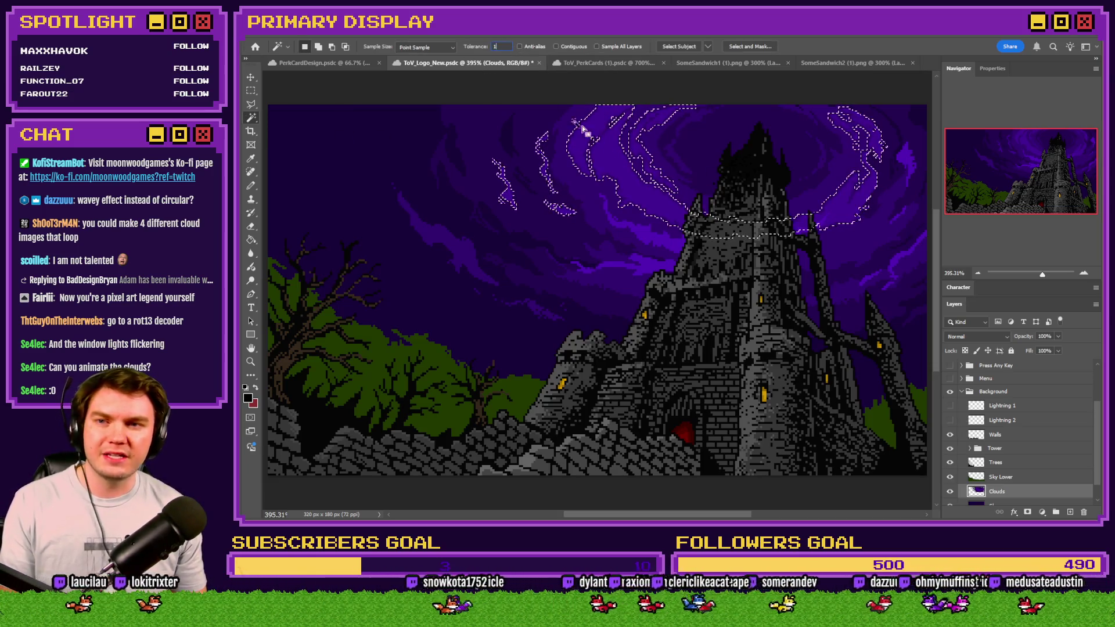
{"action": "left_click", "coordinate": [614, 177]}
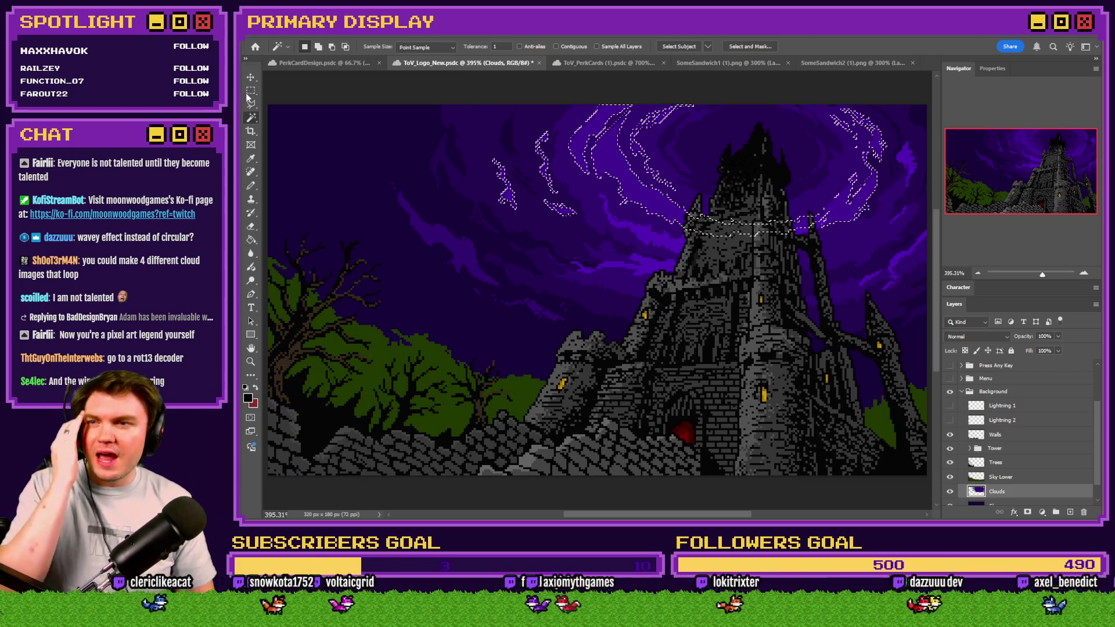
{"action": "key", "text": "m"}
{"action": "left_click", "coordinate": [446, 190]}
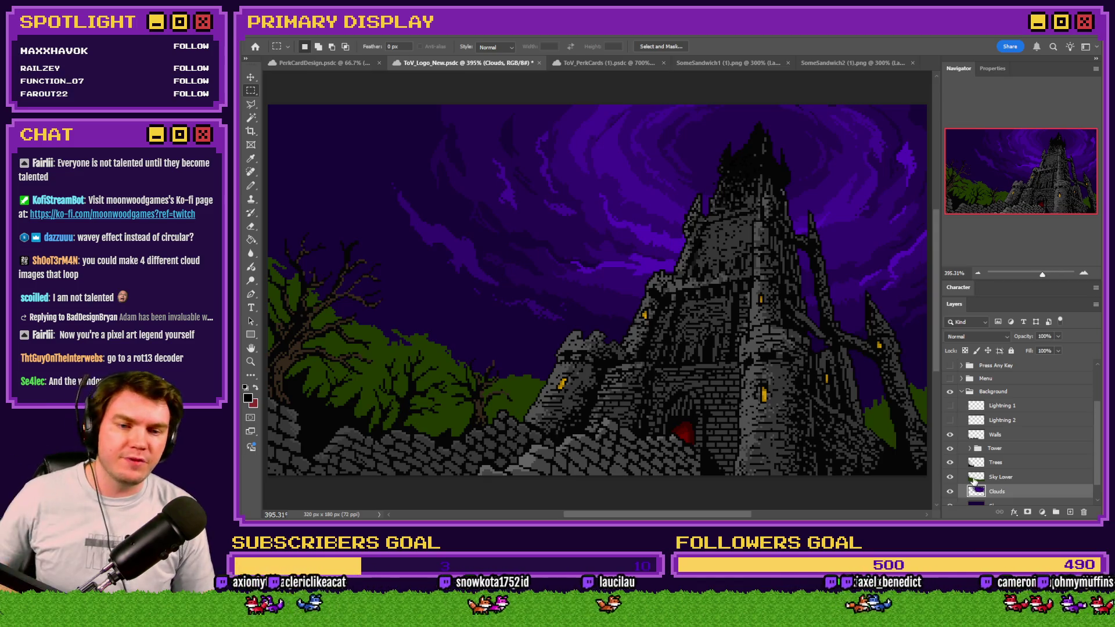
Step: Turn the Tomb of Vercilias title text layer back on
{"action": "scroll", "coordinate": [961, 441], "scroll_direction": "up", "scroll_amount": 4}
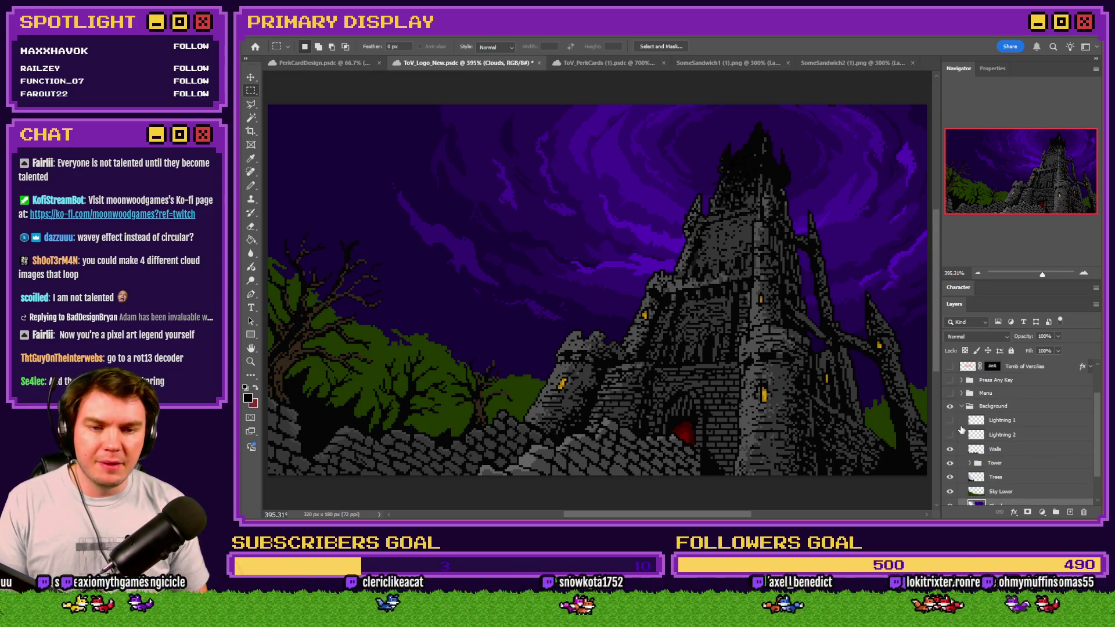
{"action": "left_click", "coordinate": [950, 411]}
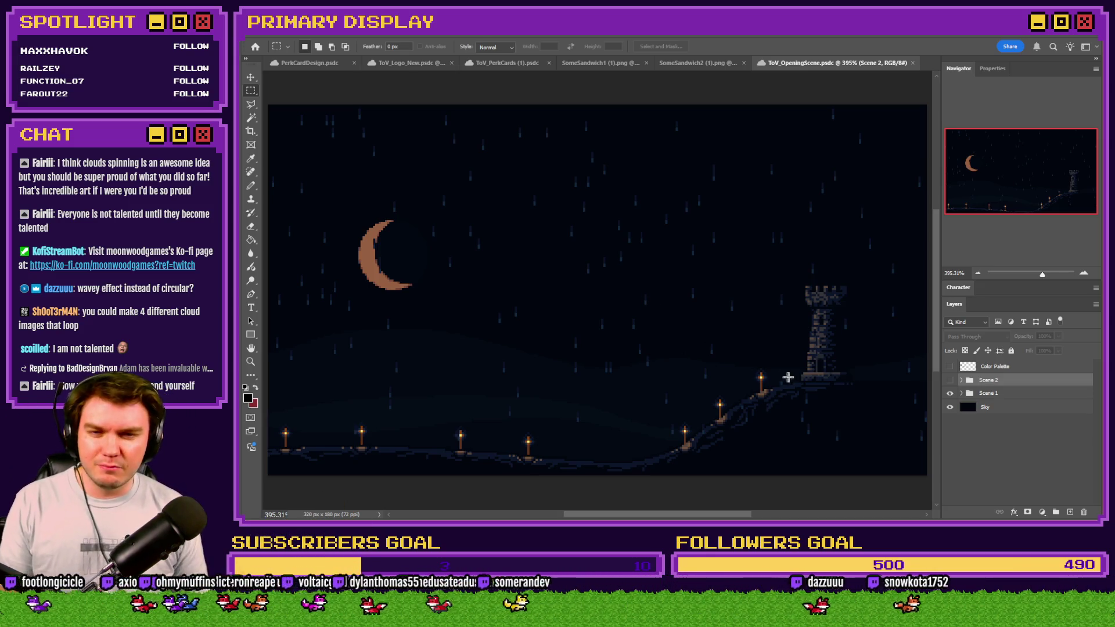
{"action": "scroll", "coordinate": [787, 378], "scroll_direction": "up", "scroll_amount": 3}
{"action": "scroll", "coordinate": [834, 375], "scroll_direction": "down", "scroll_amount": 3}
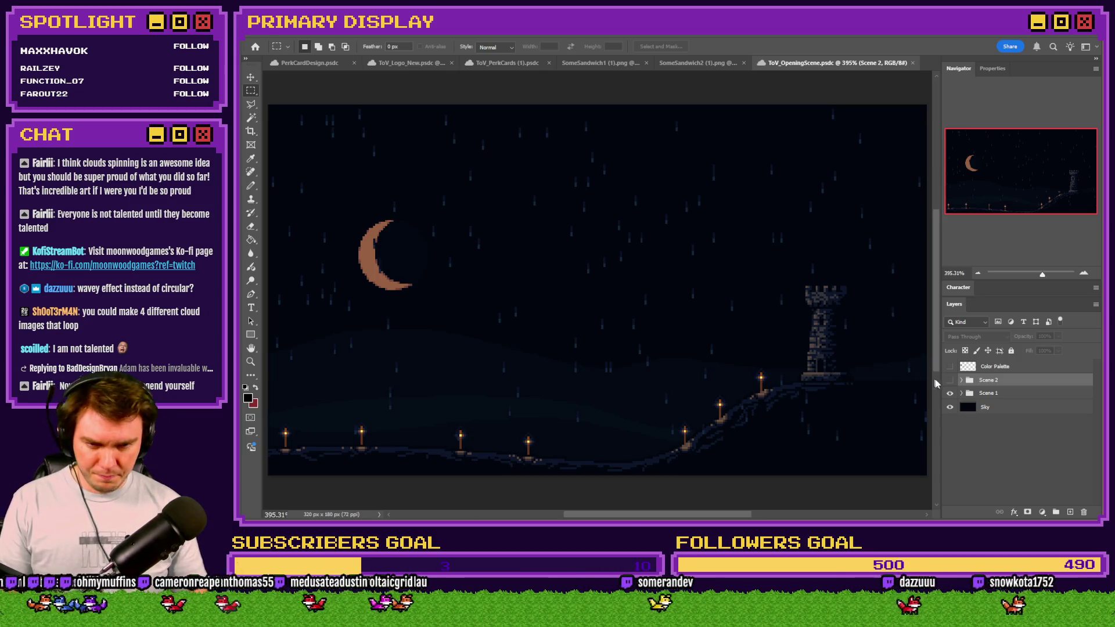
{"action": "left_click", "coordinate": [950, 380]}
{"action": "left_click", "coordinate": [950, 393]}
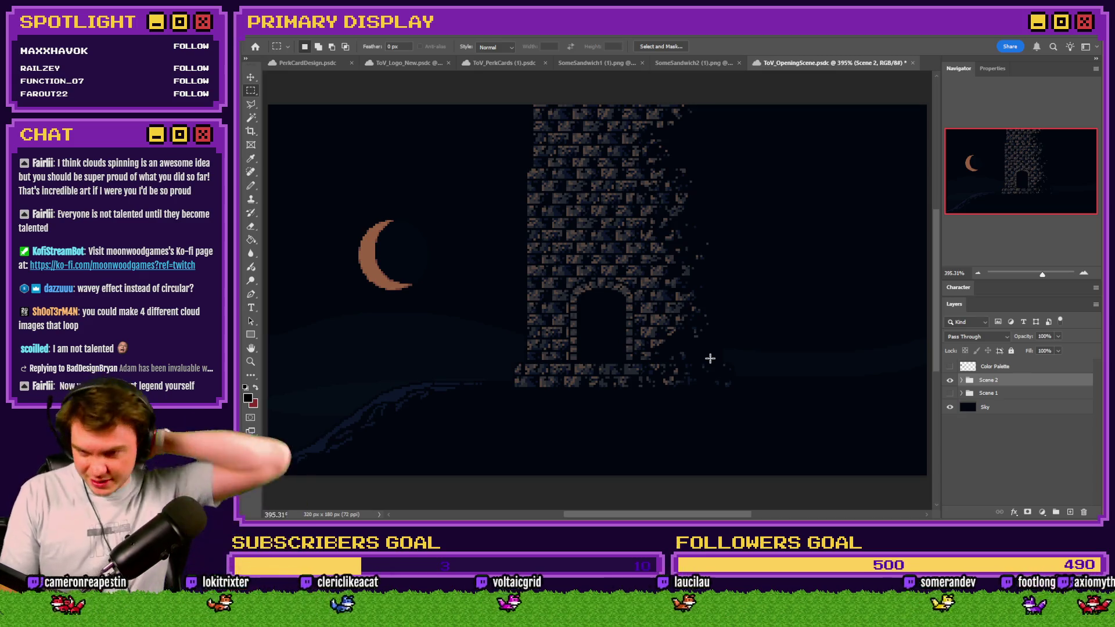
{"action": "left_click_drag", "start_coordinate": [738, 235], "coordinate": [732, 443]}
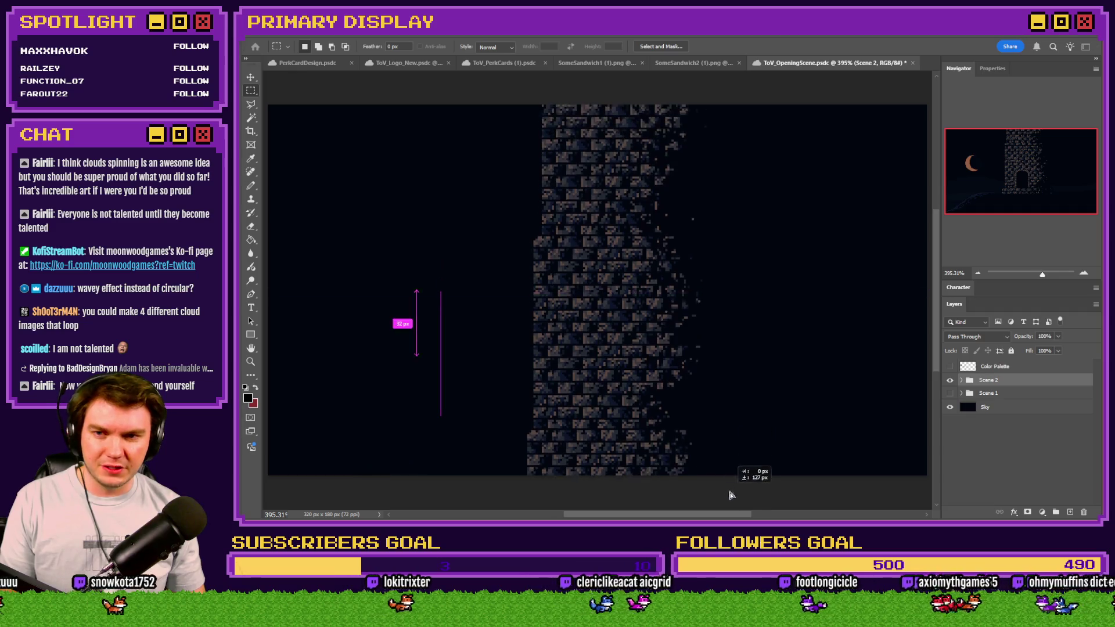
{"action": "scroll", "coordinate": [755, 372], "scroll_direction": "down", "scroll_amount": 5}
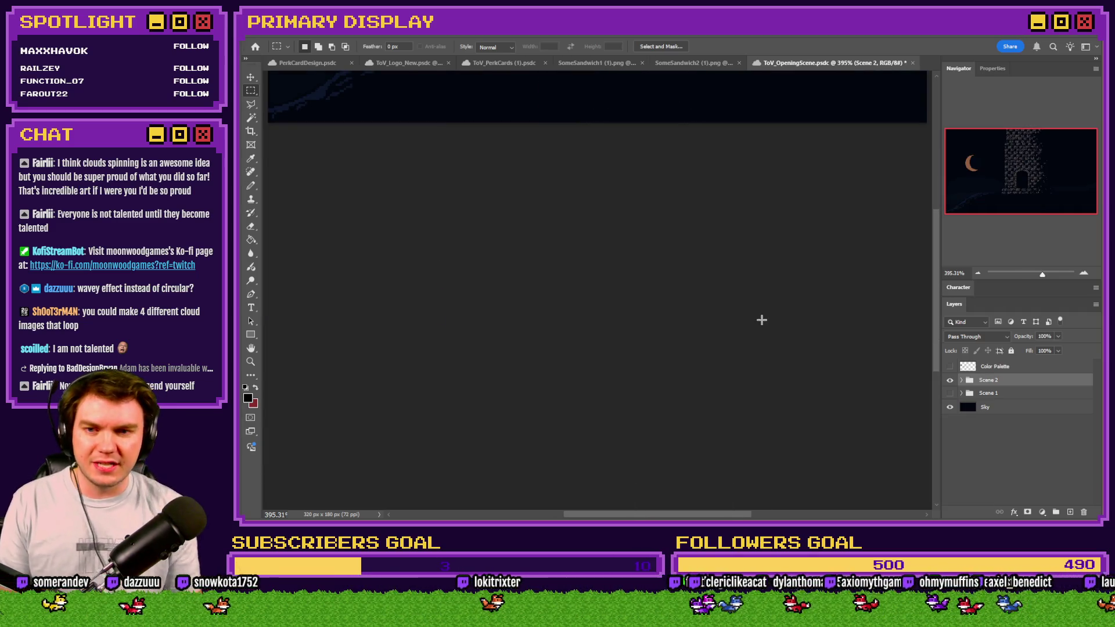
{"action": "scroll", "coordinate": [730, 273], "scroll_direction": "down", "scroll_amount": 5}
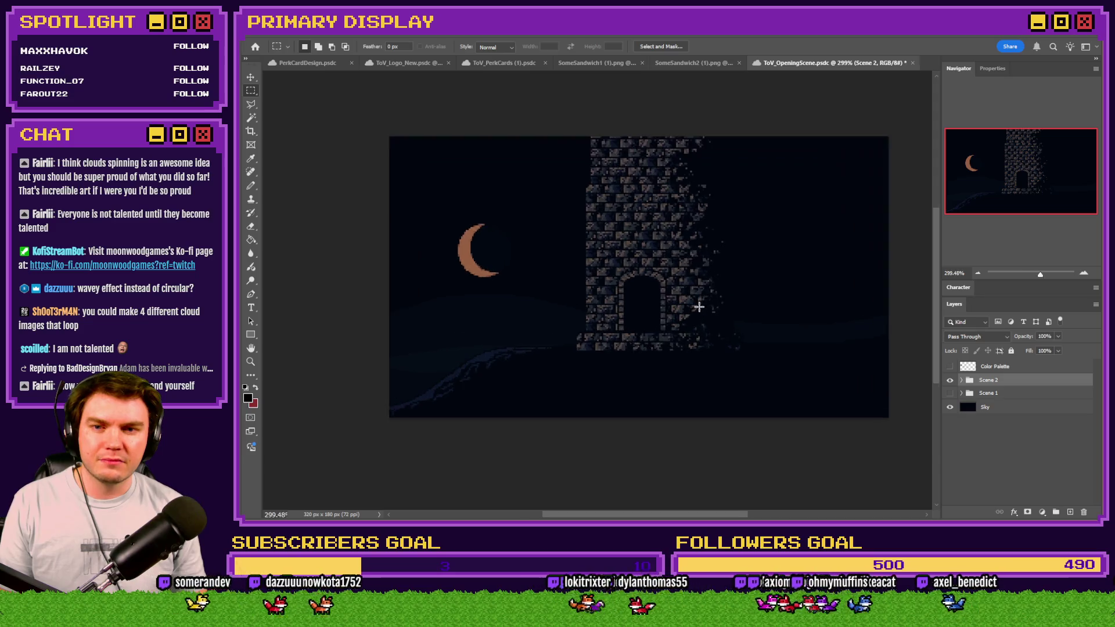
{"action": "mouse_move", "coordinate": [686, 287]}
{"action": "left_mouse_down"}
{"action": "mouse_move", "coordinate": [691, 314]}
{"action": "mouse_move", "coordinate": [709, 323]}
{"action": "left_mouse_up"}
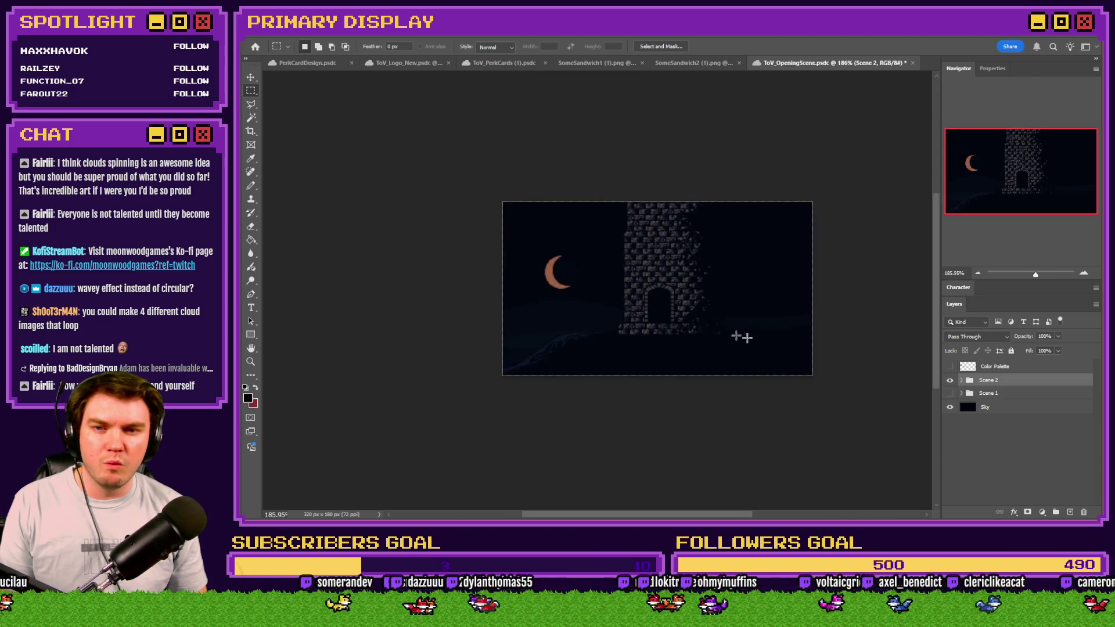
{"action": "mouse_move", "coordinate": [745, 268]}
{"action": "left_mouse_down"}
{"action": "mouse_move", "coordinate": [741, 316]}
{"action": "mouse_move", "coordinate": [791, 294]}
{"action": "mouse_move", "coordinate": [750, 284]}
{"action": "mouse_move", "coordinate": [754, 435]}
{"action": "mouse_move", "coordinate": [766, 459]}
{"action": "left_mouse_up"}
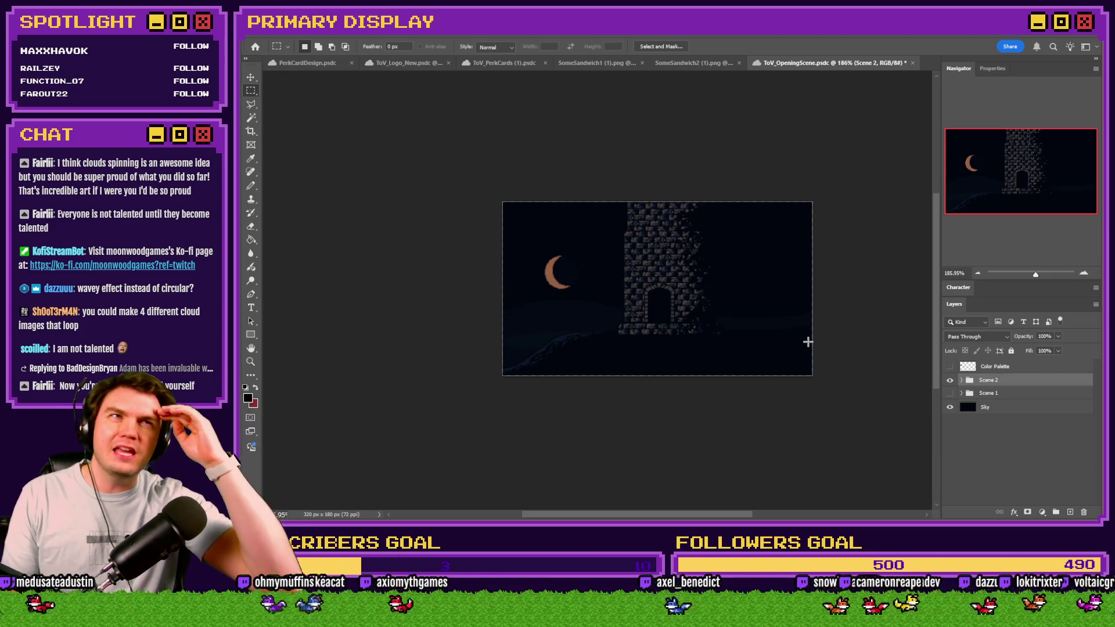
{"action": "scroll", "coordinate": [807, 342], "scroll_direction": "up", "scroll_amount": 3}
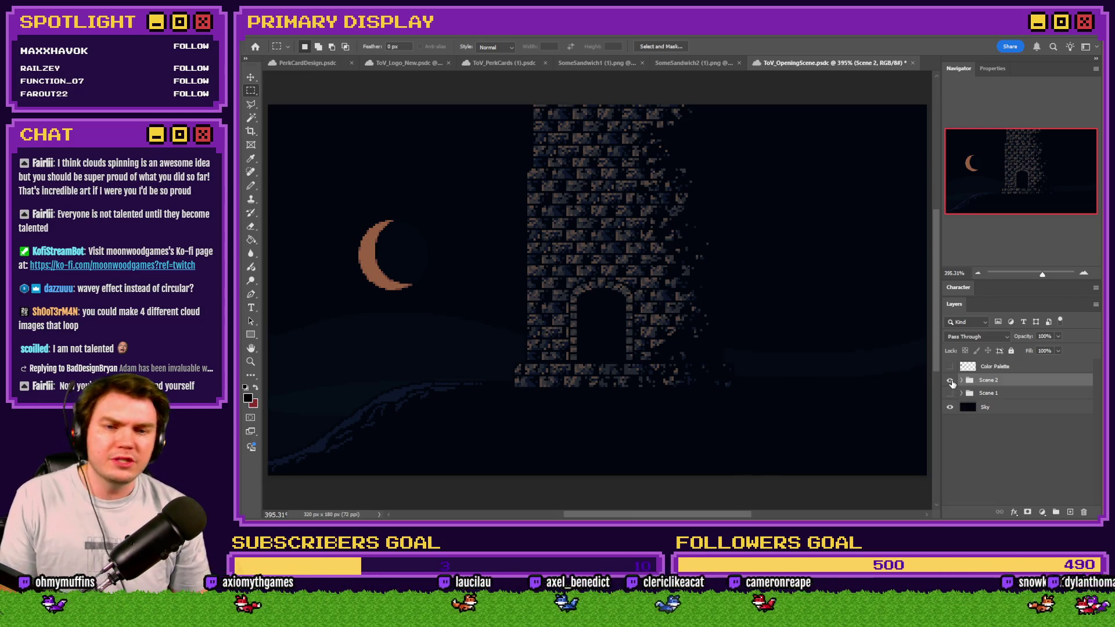
{"action": "left_click", "coordinate": [950, 379]}
{"action": "left_click", "coordinate": [950, 393]}
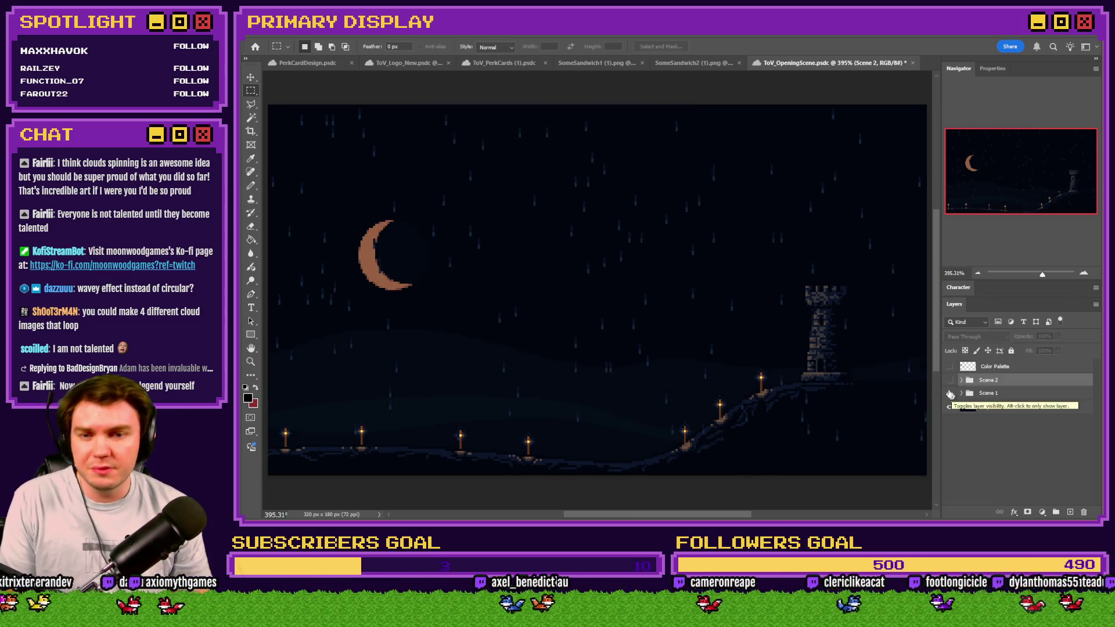